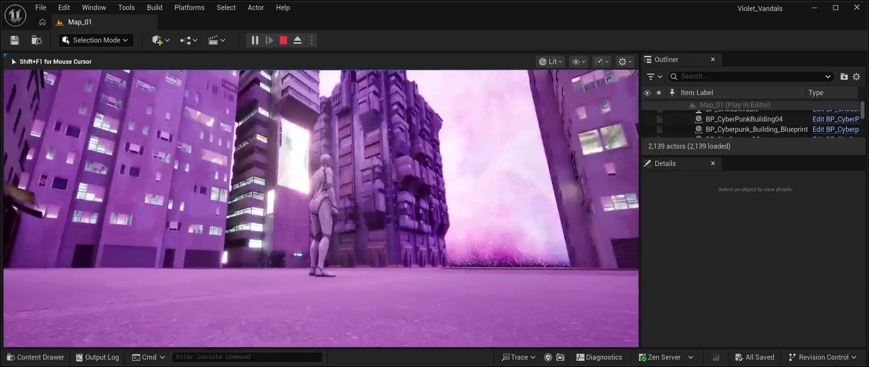
Step: Exit the play test, fly down the street to BP_SkyScraper12, and bring up the BuildingPrefabs01 blueprints
key("w")
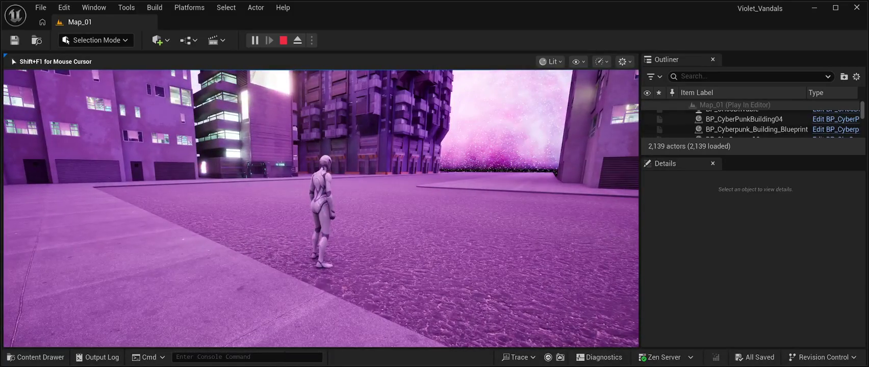
key("Escape")
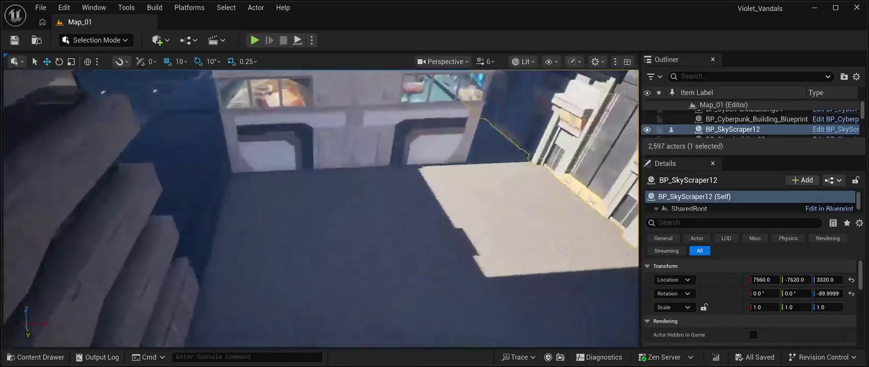
key("w")
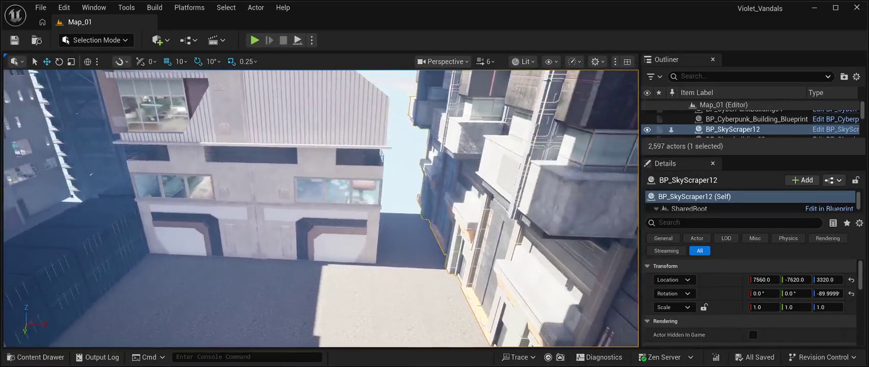
key("w")
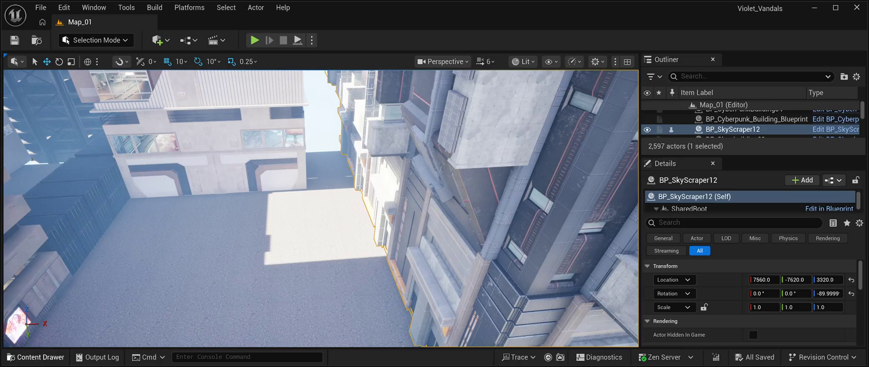
key("ctrl+space")
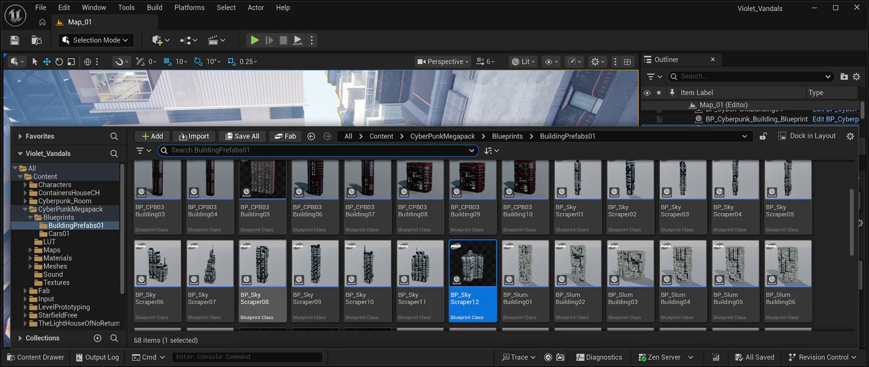
Step: Select ContainersHouseCH in the folder tree to reveal its Maps, Materials, StaticMesh and Textures folders
scroll(262, 275, "up", 2)
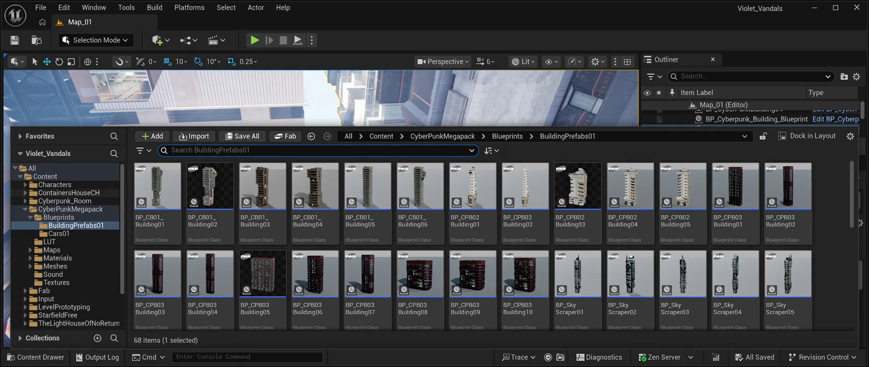
left_click(102, 193)
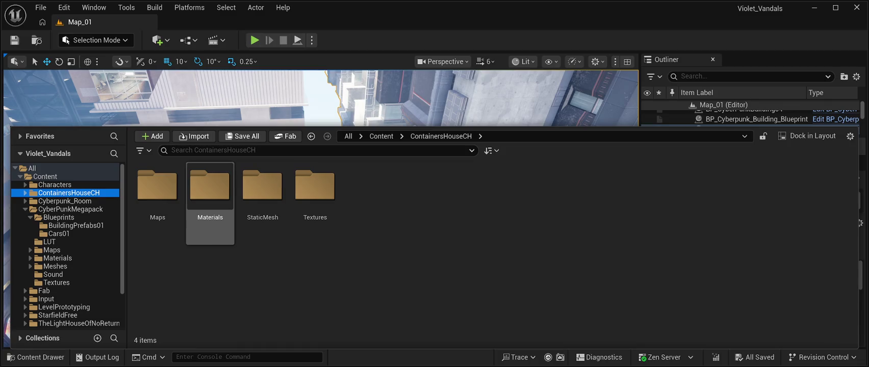
Step: Open the ContainersHouseCH StaticMesh folder and scroll through its container and door meshes
double_click(262, 189)
scroll(472, 215, "down", 2)
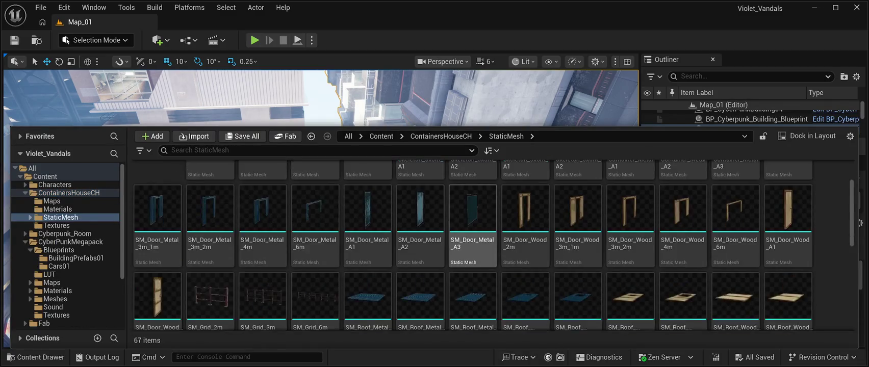
scroll(473, 224, "down", 7)
scroll(472, 245, "up", 3)
scroll(472, 286, "up", 6)
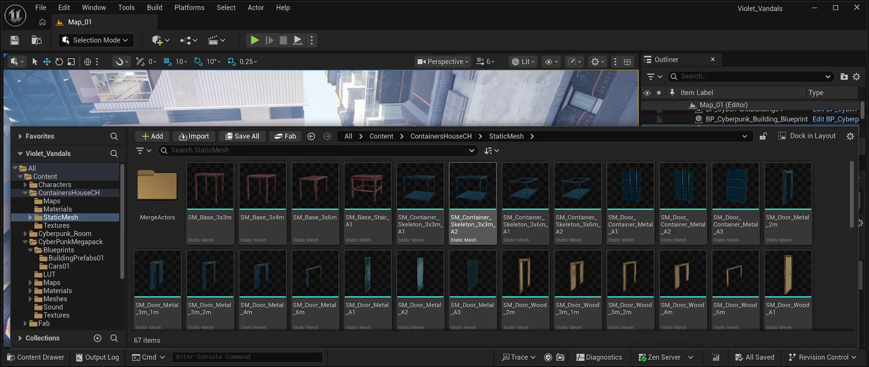
scroll(473, 224, "down", 7)
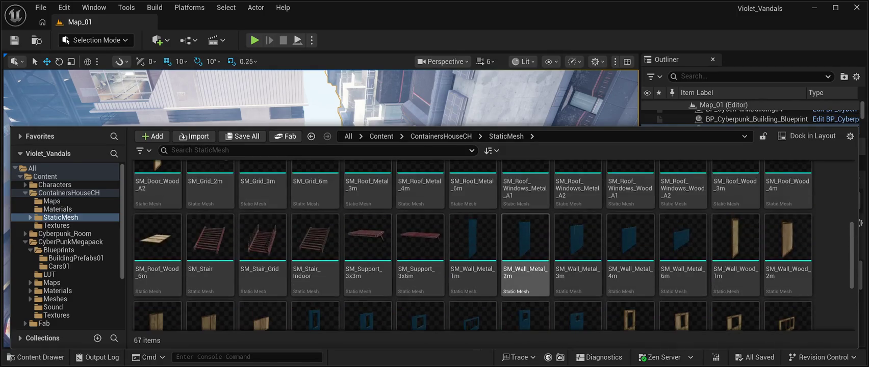
scroll(526, 255, "up", 2)
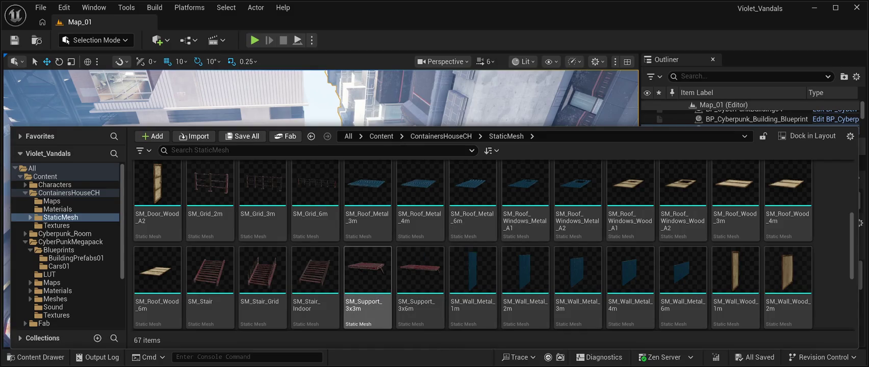
scroll(367, 275, "up", 7)
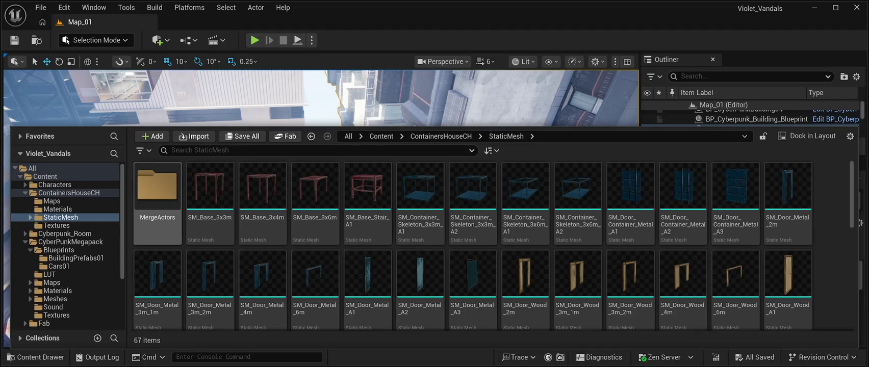
Step: Look inside MergeActors, return to StaticMesh, scroll through it again, and dismiss the drawer
double_click(157, 186)
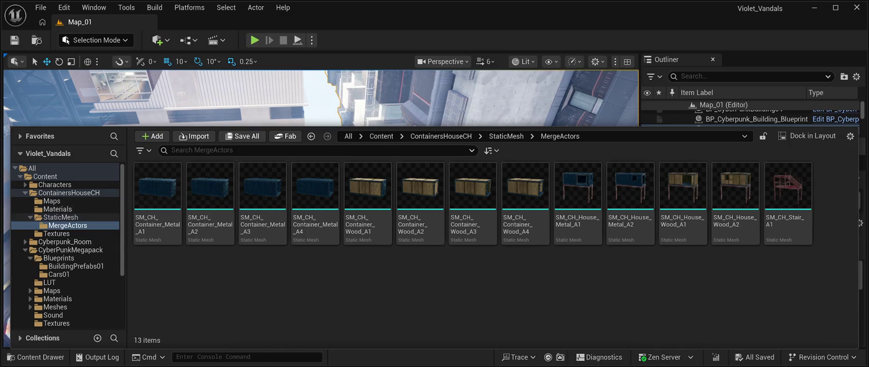
left_click(60, 218)
scroll(525, 204, "down", 3)
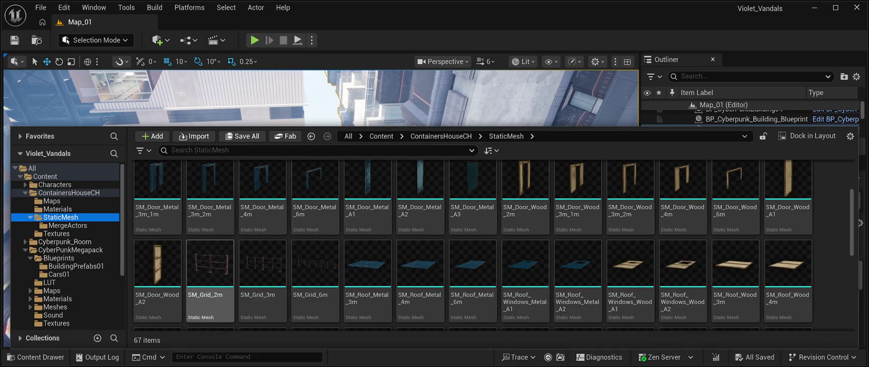
scroll(630, 204, "down", 3)
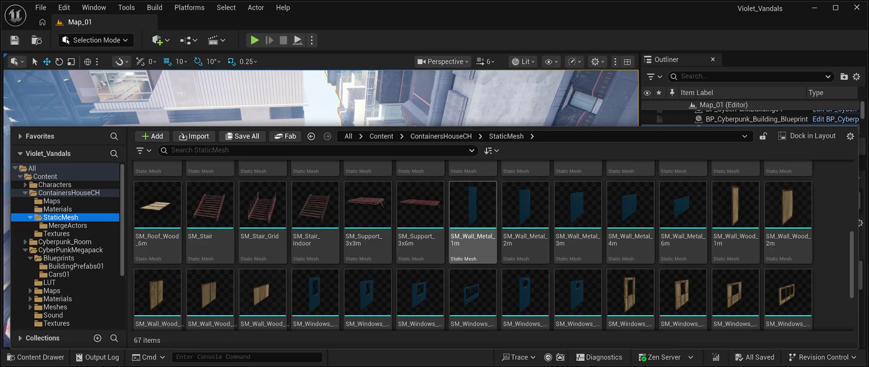
scroll(525, 230, "down", 1)
scroll(663, 281, "down", 2)
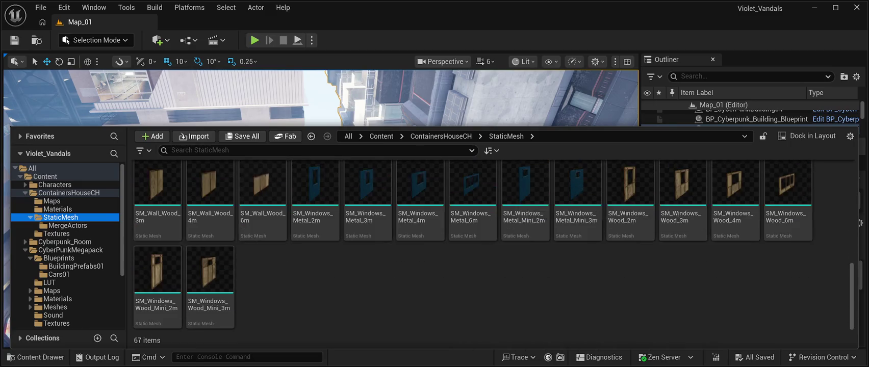
scroll(209, 286, "up", 4)
scroll(630, 219, "up", 6)
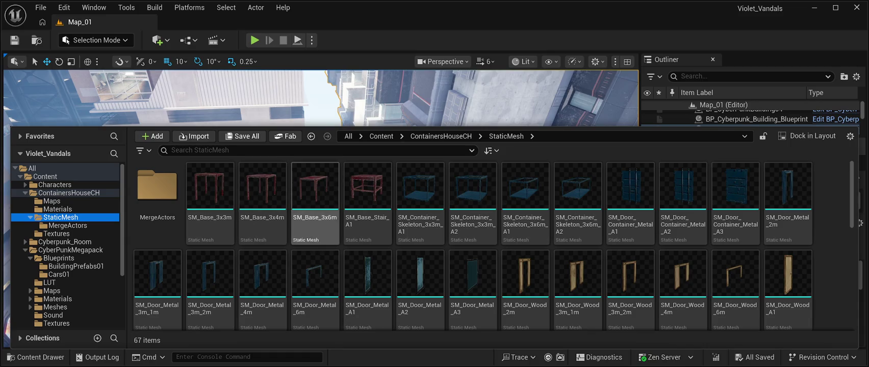
scroll(316, 214, "down", 2)
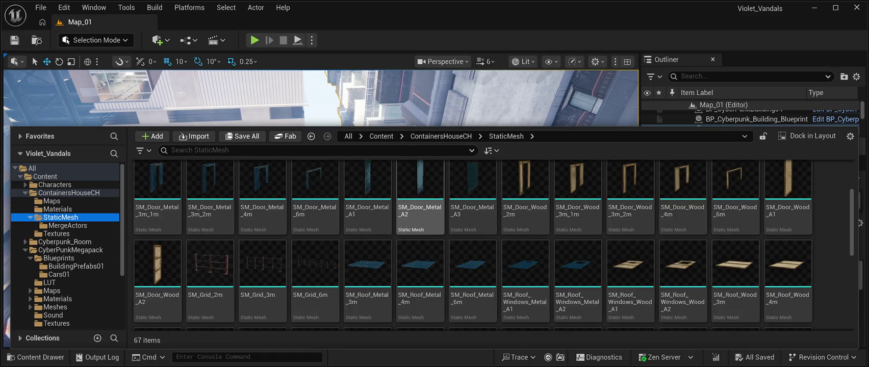
scroll(367, 214, "up", 2)
scroll(367, 245, "up", 2)
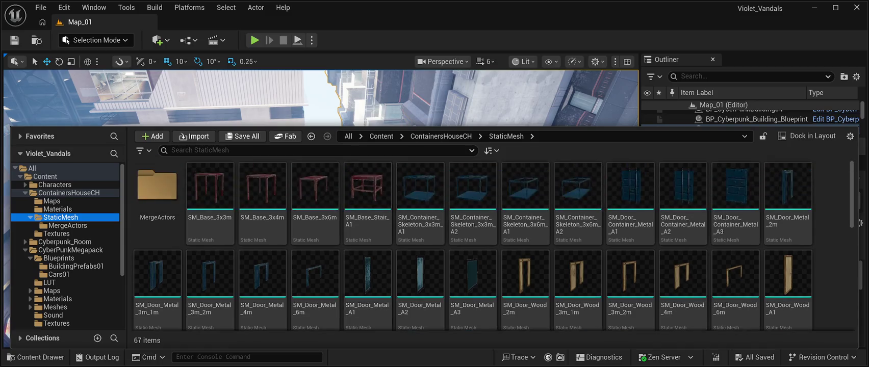
mouse_move(321, 97)
left_mouse_down()
mouse_move(295, 110)
mouse_move(286, 89)
mouse_move(311, 105)
mouse_move(301, 102)
left_mouse_up()
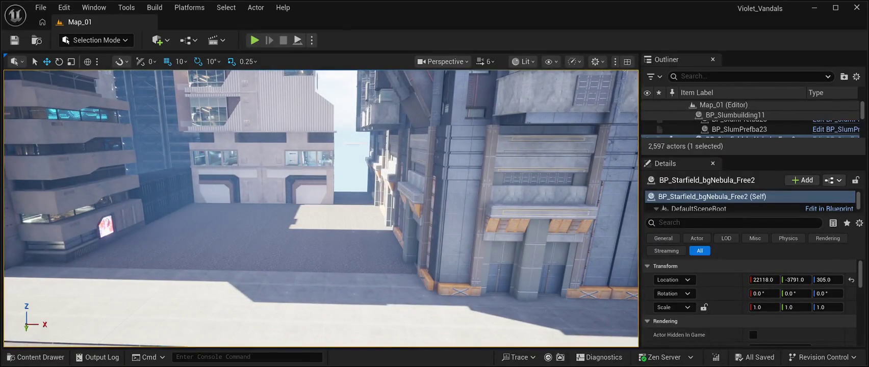
Step: Select the Floor41 ground slab in the alley
left_click(306, 234)
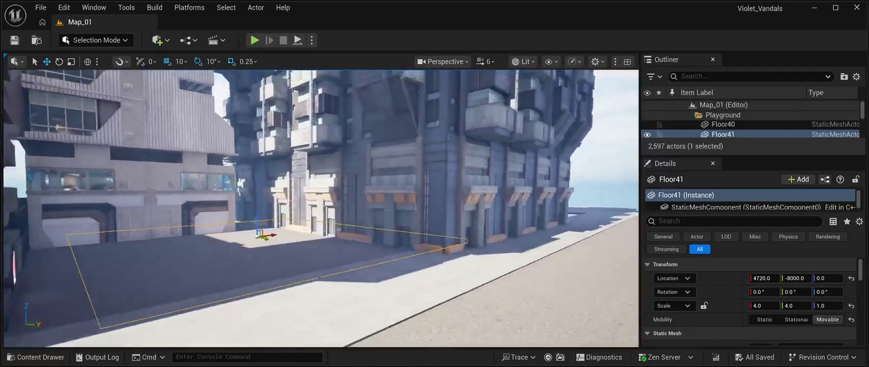
Step: Fly around the Floor41 slab for a closer look, then reopen the ContainersHouseCH static meshes
key("d")
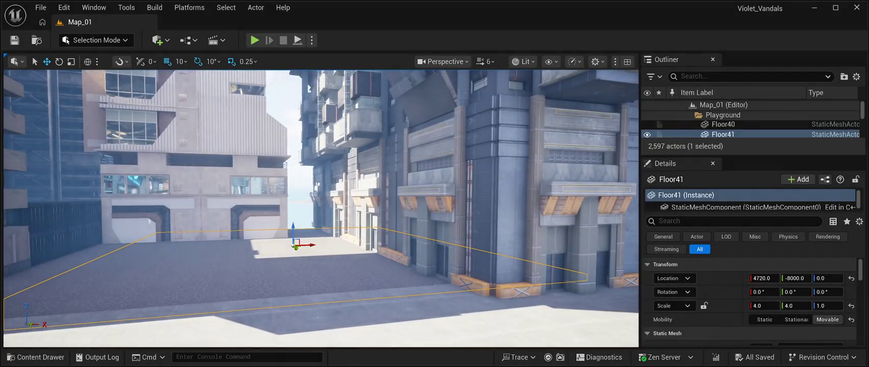
key("w")
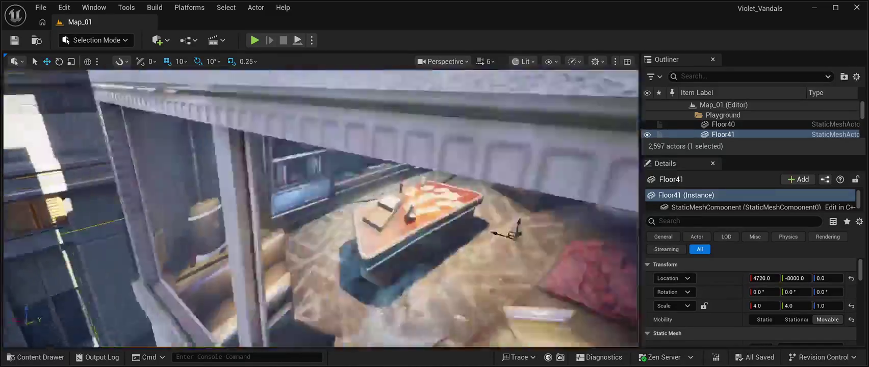
key("f")
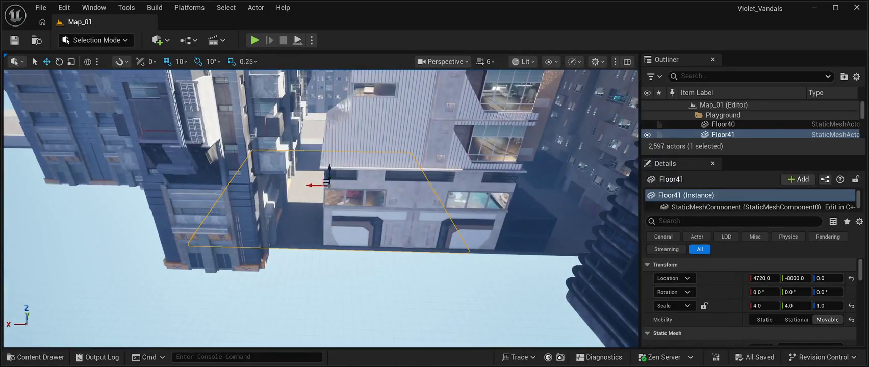
key("ctrl+space")
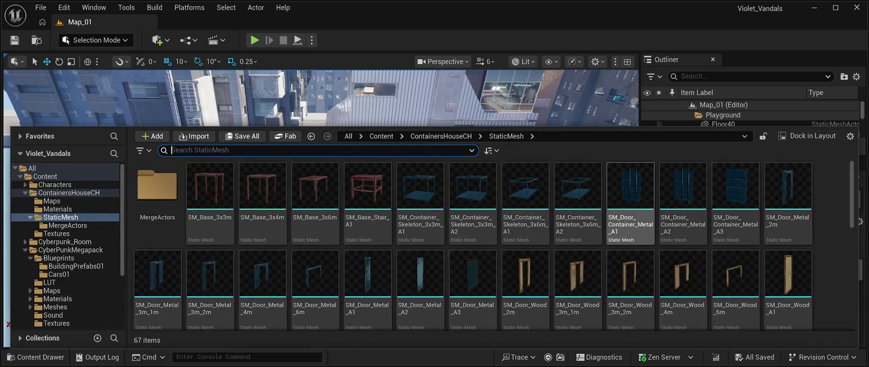
Step: Scroll up and down through the ContainersHouseCH StaticMesh assets
scroll(525, 204, "down", 3)
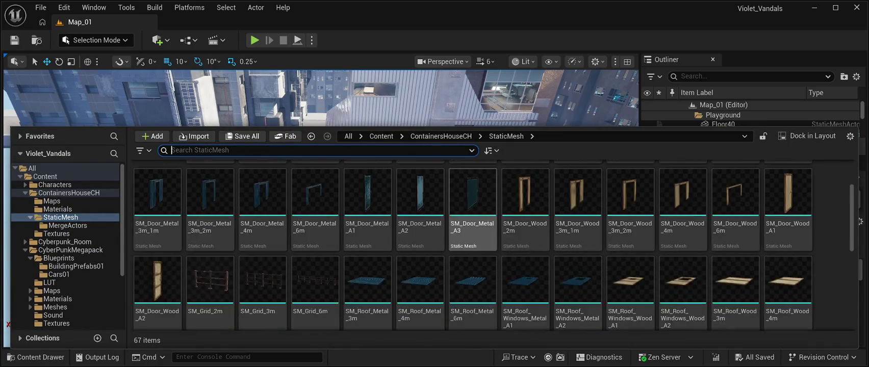
scroll(472, 214, "down", 5)
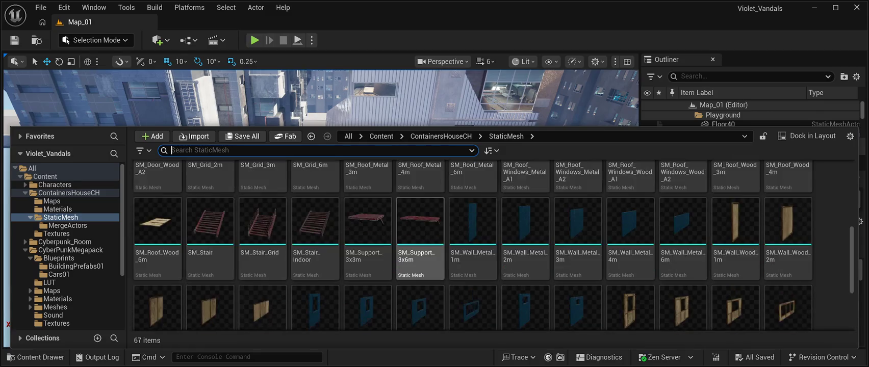
scroll(420, 285, "up", 5)
scroll(420, 245, "up", 3)
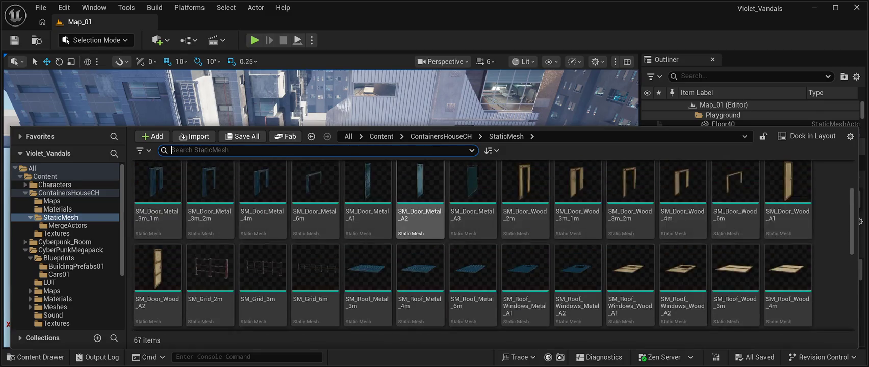
scroll(420, 214, "down", 1)
scroll(420, 219, "up", 3)
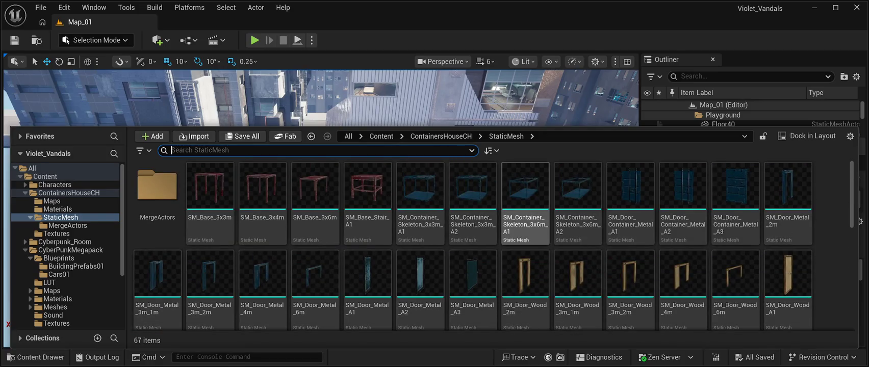
scroll(525, 204, "down", 1)
scroll(525, 204, "up", 1)
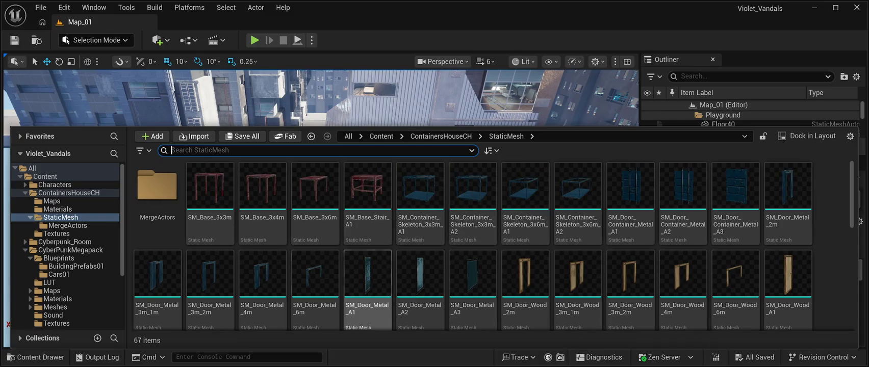
Step: Browse the MergeActors, Maps and Materials folders of ContainersHouseCH
double_click(157, 189)
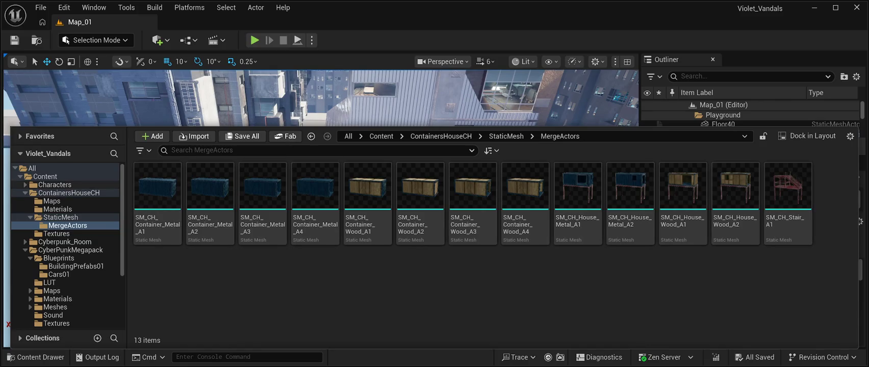
left_click(55, 185)
left_click(69, 193)
left_click(52, 201)
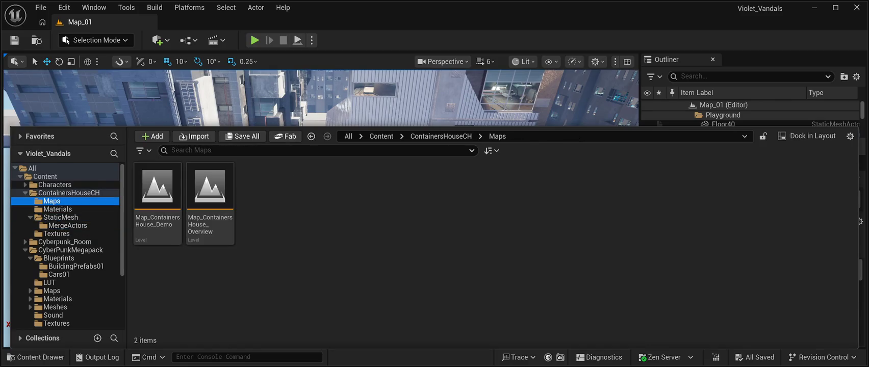
left_click(57, 209)
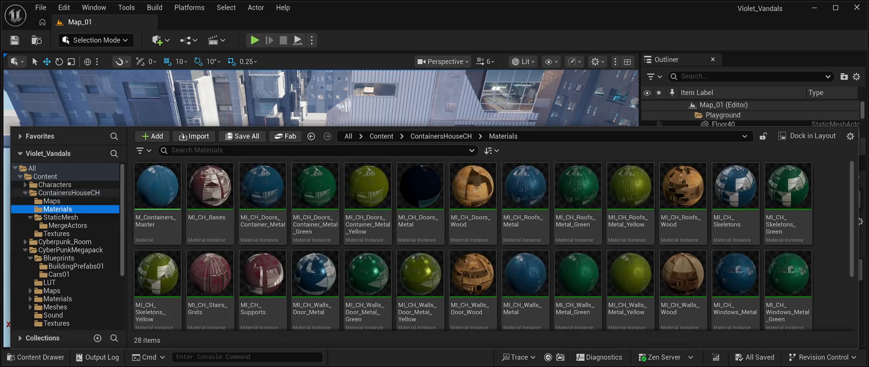
left_click(69, 193)
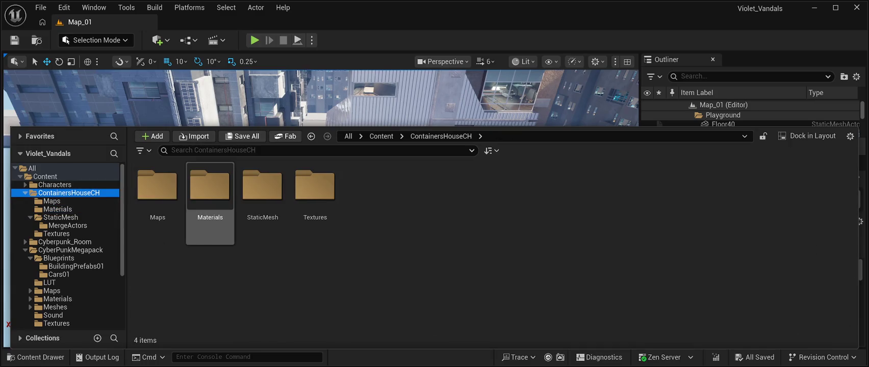
Step: Reopen StaticMesh and select the SM_Support_3x6m mesh
double_click(262, 189)
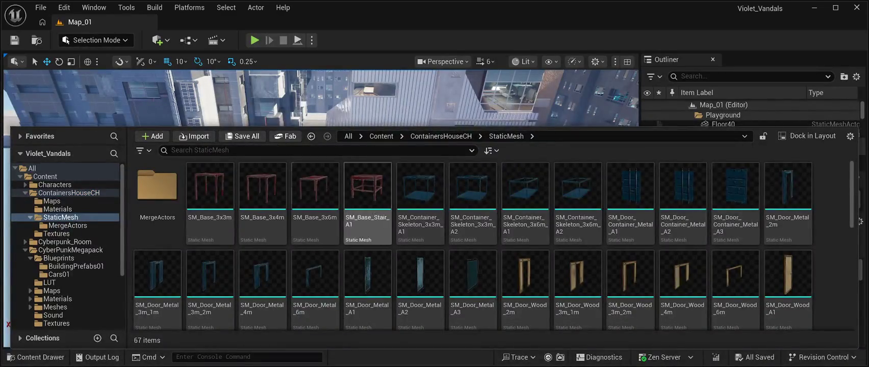
scroll(473, 214, "down", 3)
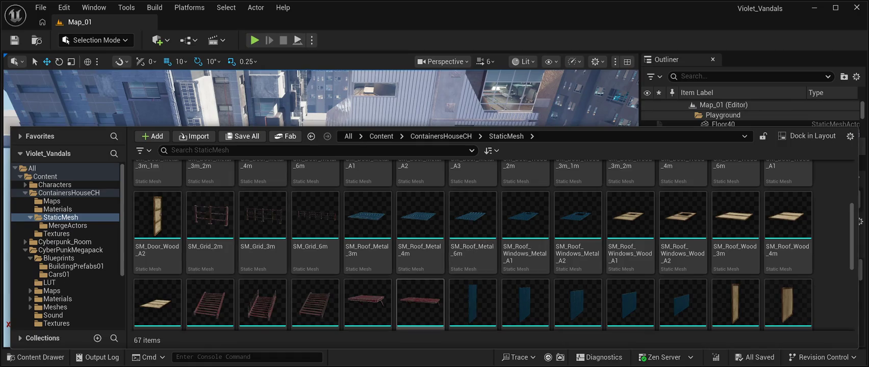
left_click(420, 303)
Step: Drop SM_Support_3x6m into Map_01, frame it, then delete it again
mouse_move(421, 303)
left_mouse_down()
mouse_move(416, 285)
mouse_move(326, 184)
mouse_move(350, 196)
left_mouse_up()
left_click(349, 196)
key("f")
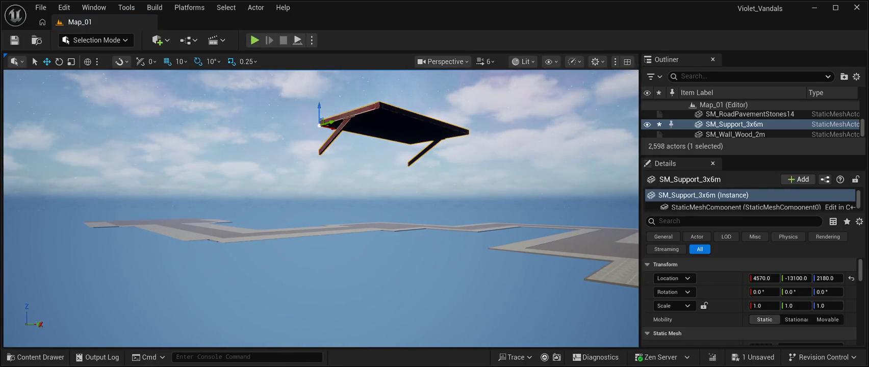
key("Delete")
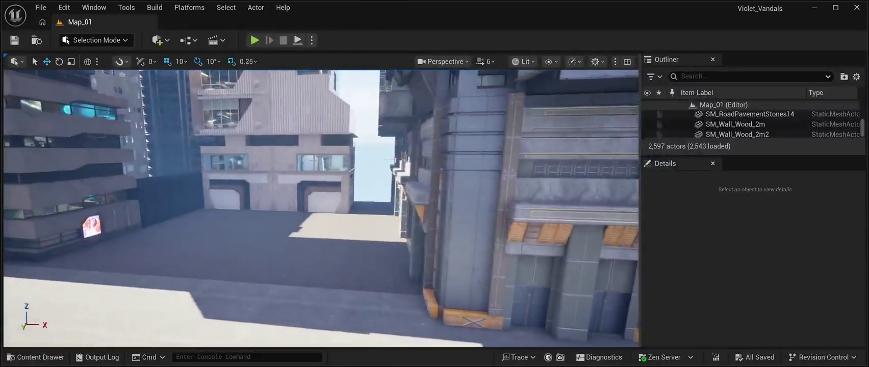
left_click(36, 357)
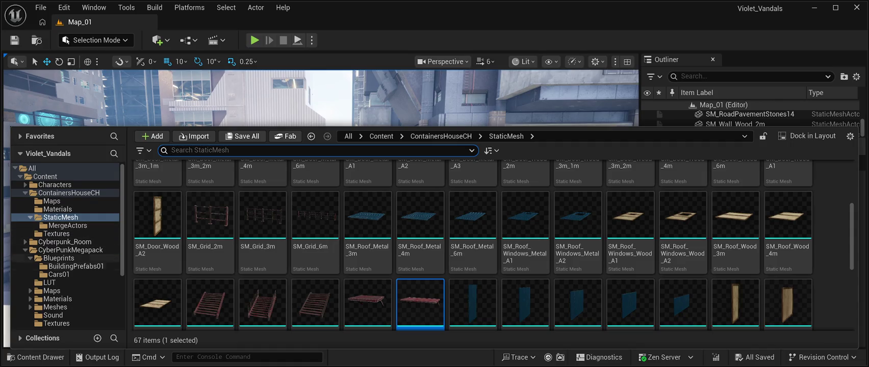
Step: List all 71 ContainersHouseCH assets together, including SM_Door_Wood and SM_Grid meshes
scroll(66, 266, "down", 2)
scroll(66, 245, "up", 2)
scroll(67, 245, "down", 2)
scroll(66, 245, "up", 2)
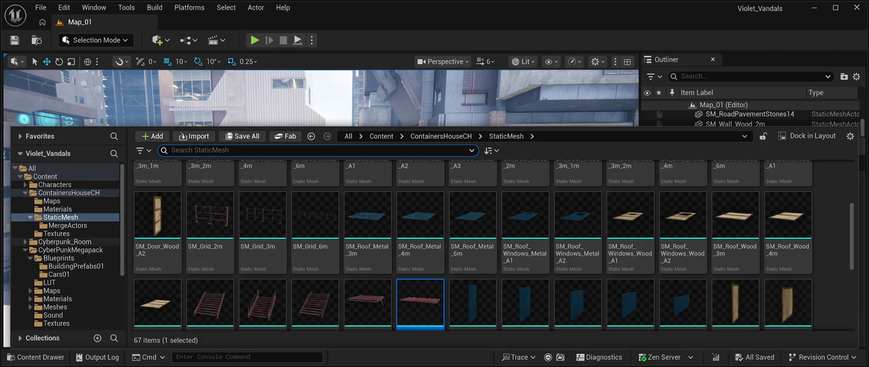
scroll(66, 245, "down", 2)
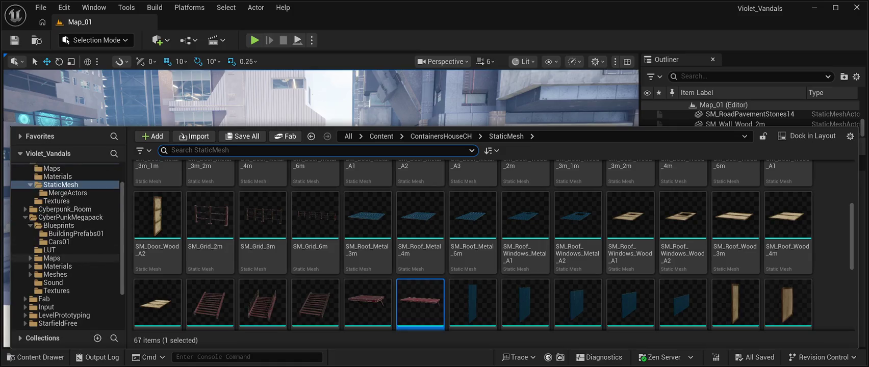
scroll(66, 241, "down", 1)
scroll(66, 242, "down", 2)
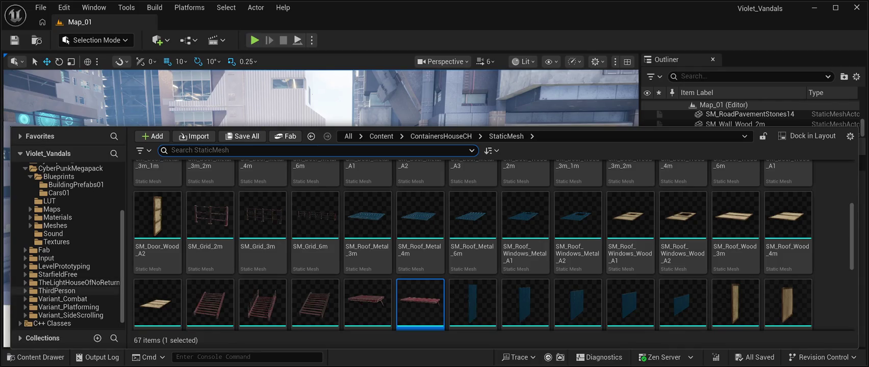
scroll(76, 307, "down", 1)
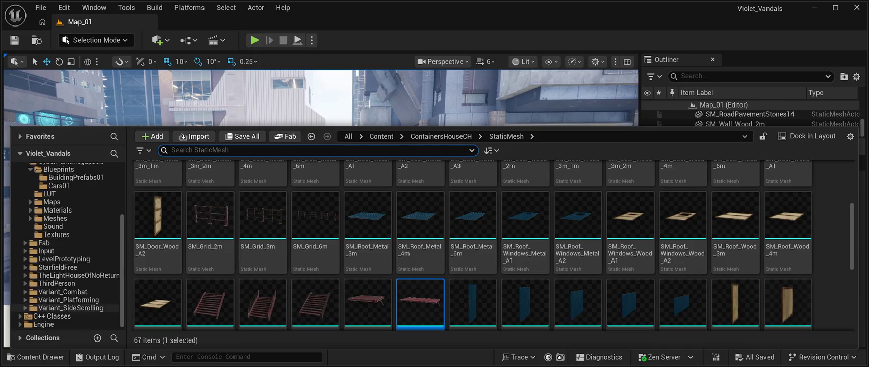
scroll(77, 306, "up", 5)
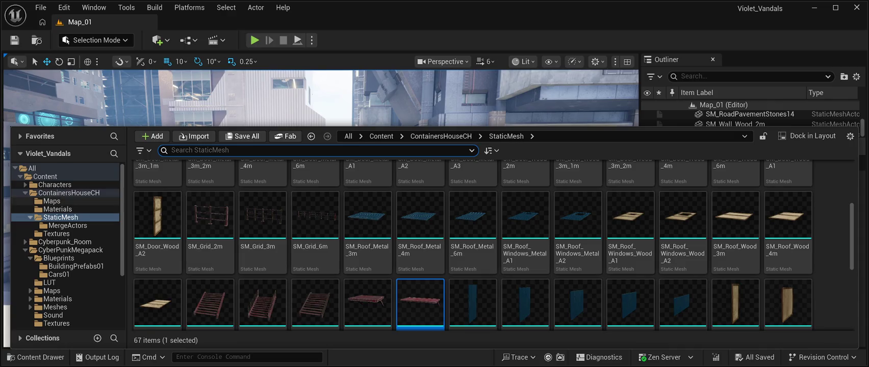
double_click(68, 192)
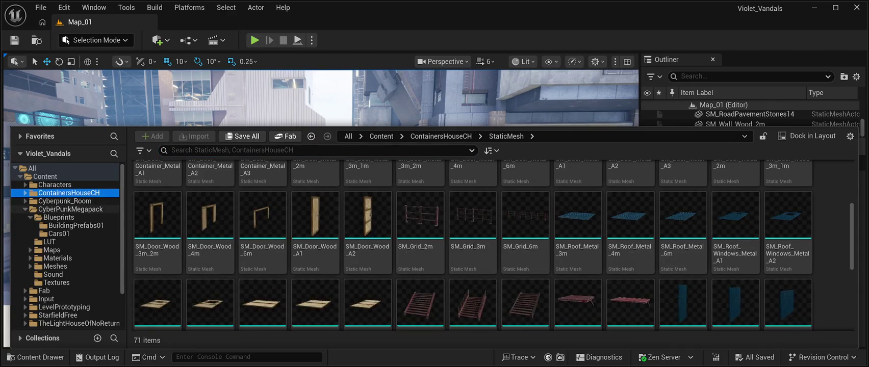
Step: Find and select SM_C_InnerGate_Bottom in CyberPunkMegapack's Meshes folder, then close the drawer
left_click(70, 209)
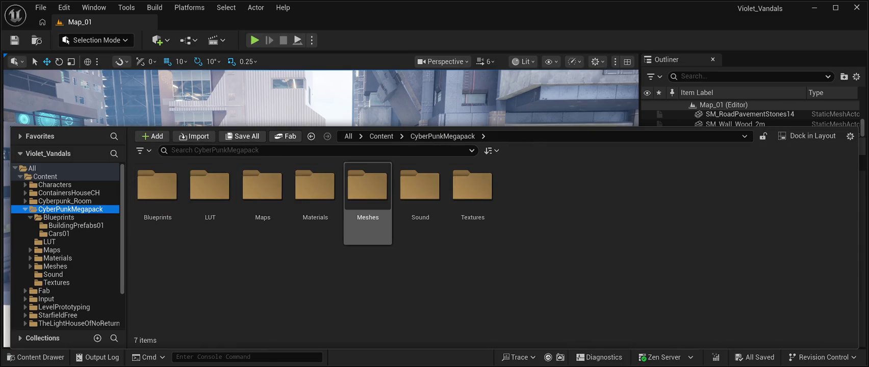
left_click(472, 193)
double_click(367, 188)
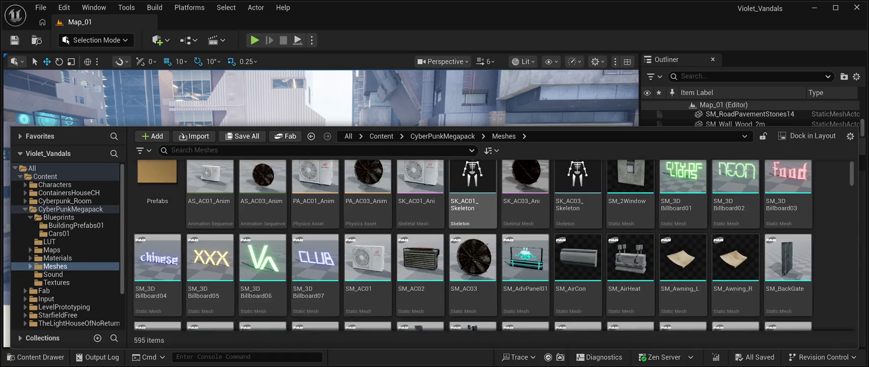
scroll(472, 224, "down", 5)
scroll(472, 209, "down", 10)
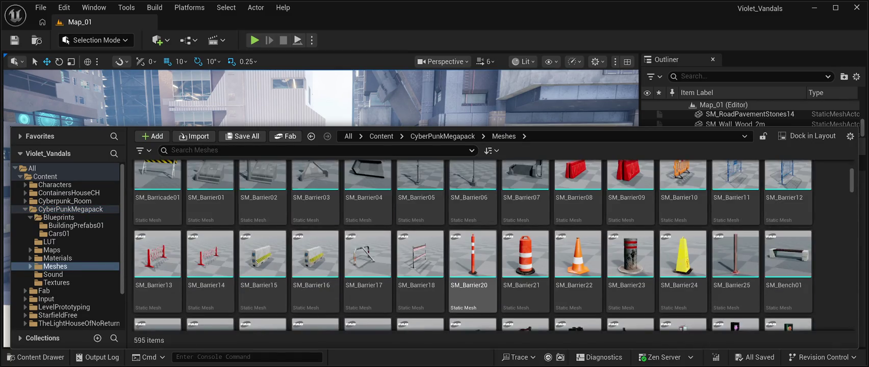
scroll(472, 210, "down", 10)
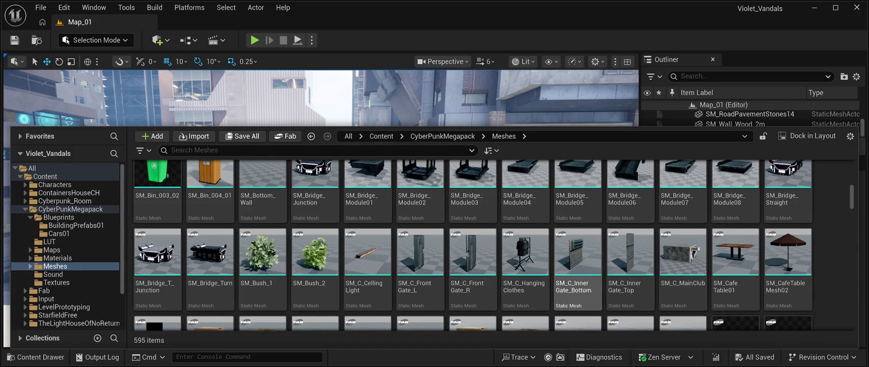
left_click(578, 265)
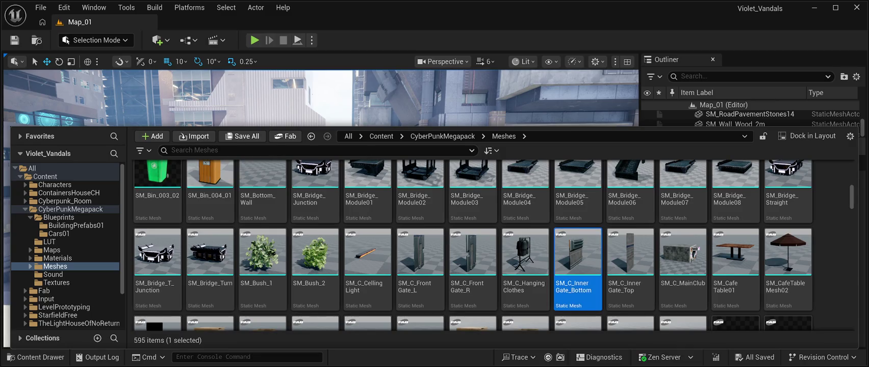
key("ctrl+space")
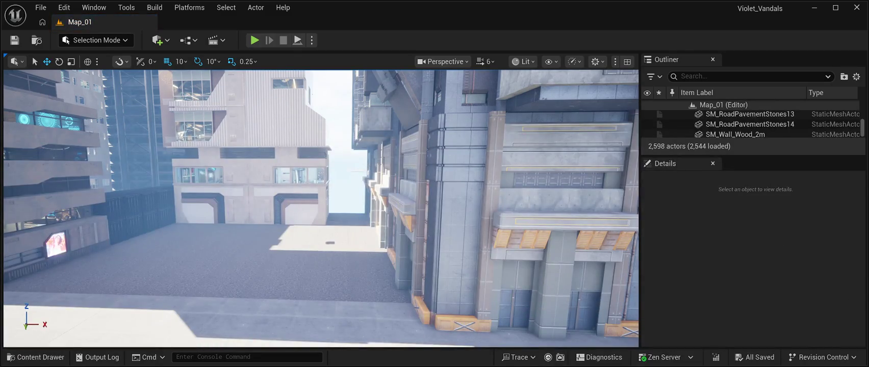
mouse_move(305, 247)
left_mouse_down()
mouse_move(312, 233)
mouse_move(341, 235)
left_mouse_up()
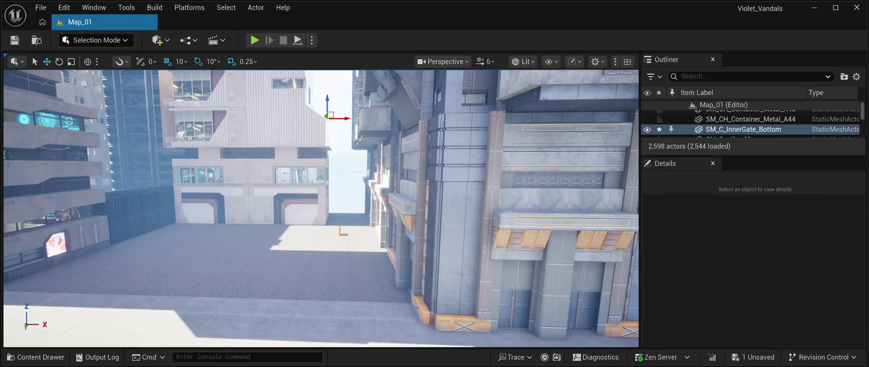
key("f")
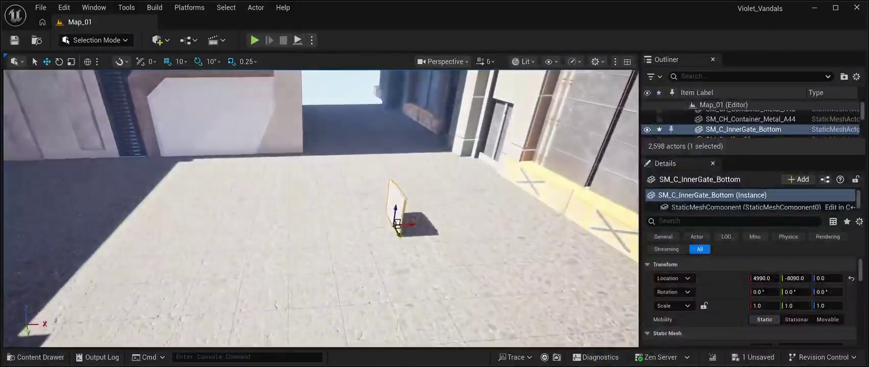
key("w")
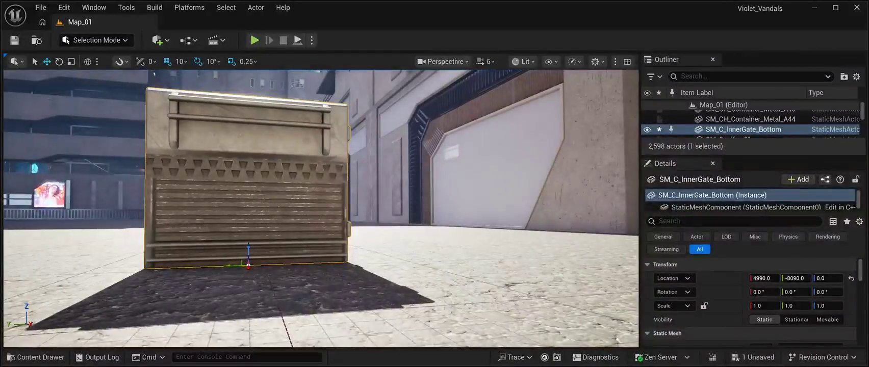
key("s")
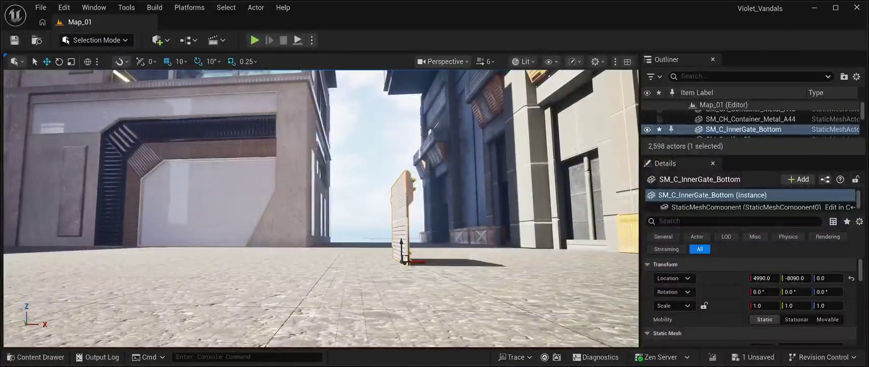
left_click_drag(402, 250, 402, 241)
key("ctrl+z")
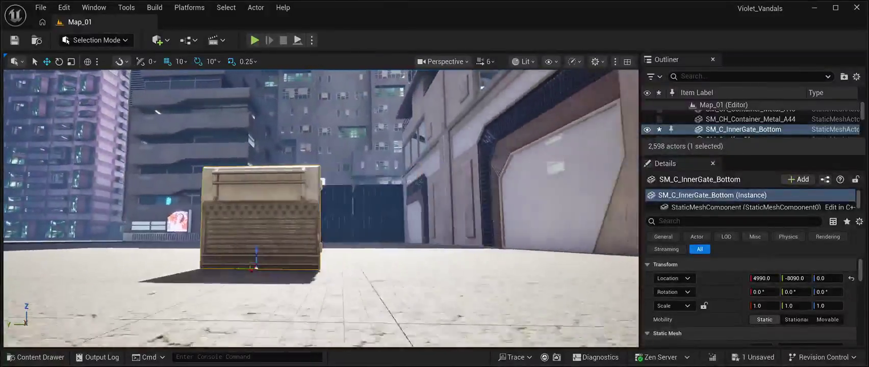
key("w")
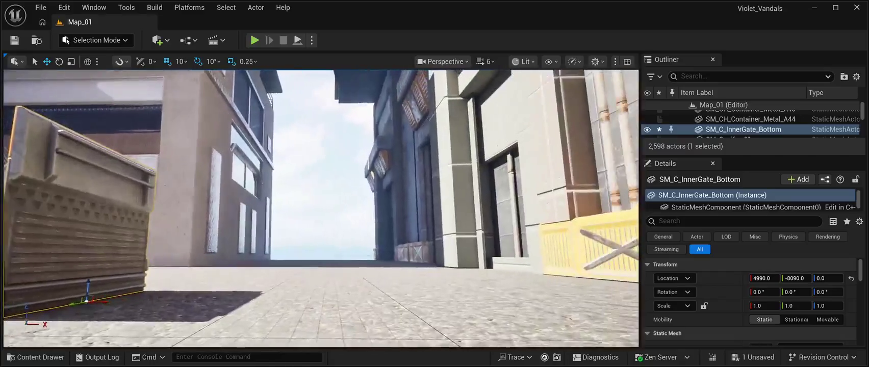
key("w")
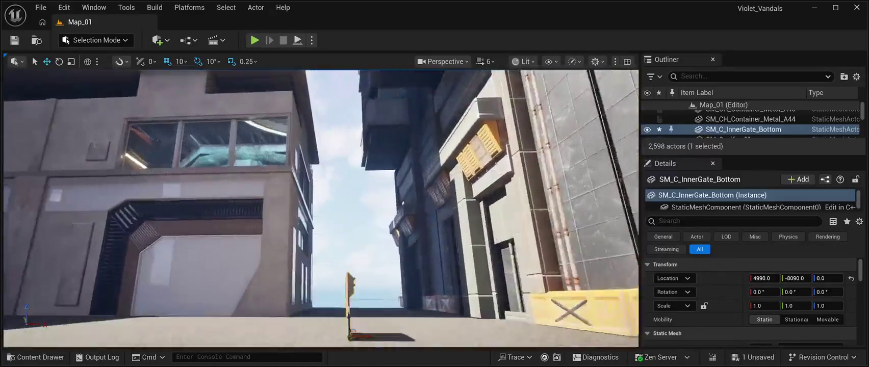
key("f")
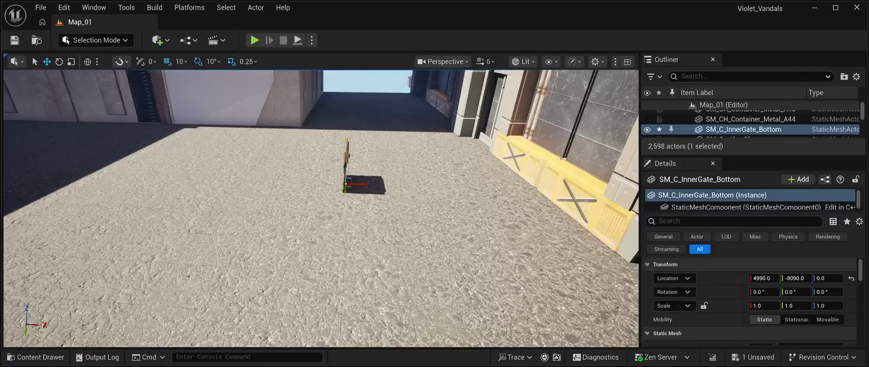
Step: Rotate SM_C_InnerGate_Bottom 90° on Z and set its X, Y and Z scale to 100
left_click(59, 61)
mouse_move(347, 193)
left_mouse_down()
mouse_move(368, 194)
mouse_move(352, 201)
left_mouse_up()
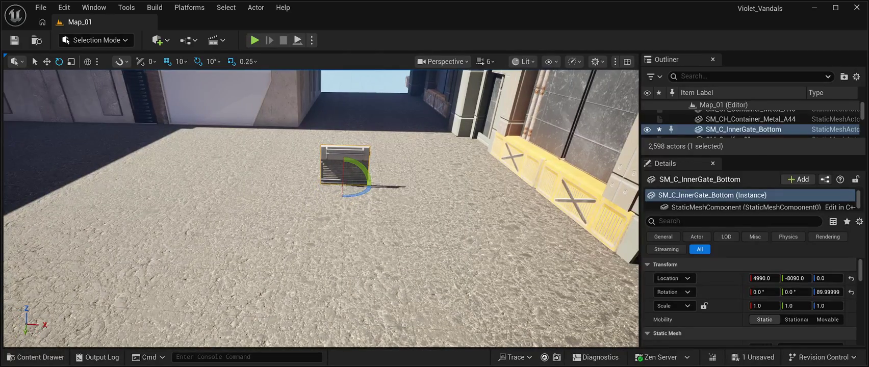
left_click(760, 306)
type("1")
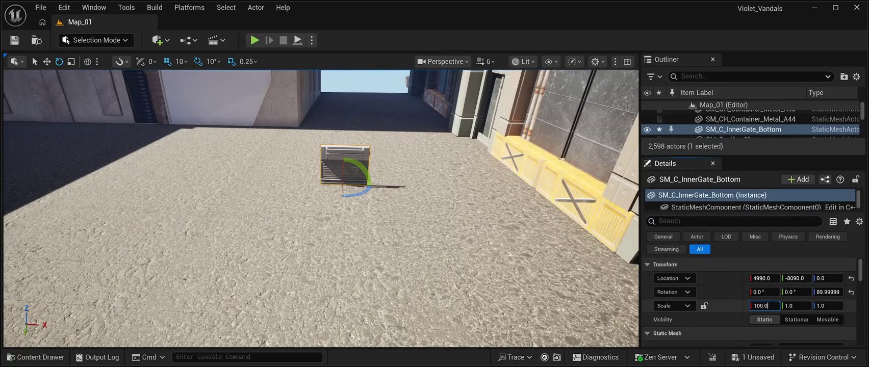
key("Tab")
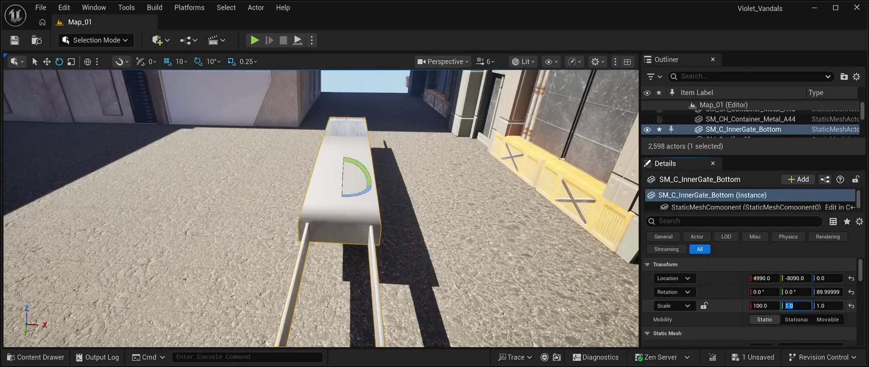
type("1")
key("Tab")
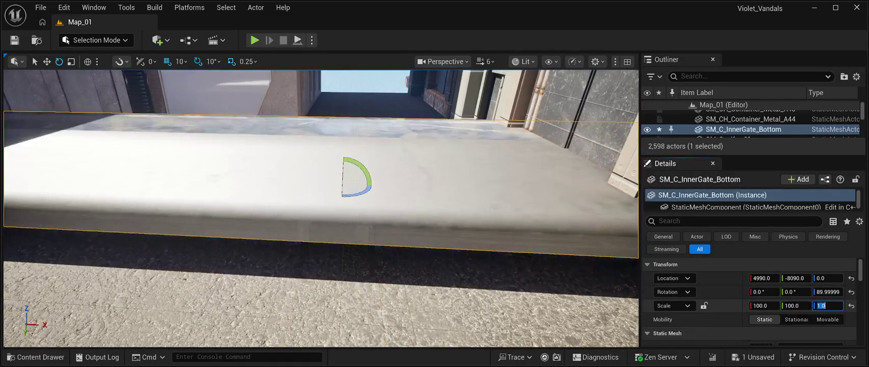
type("1")
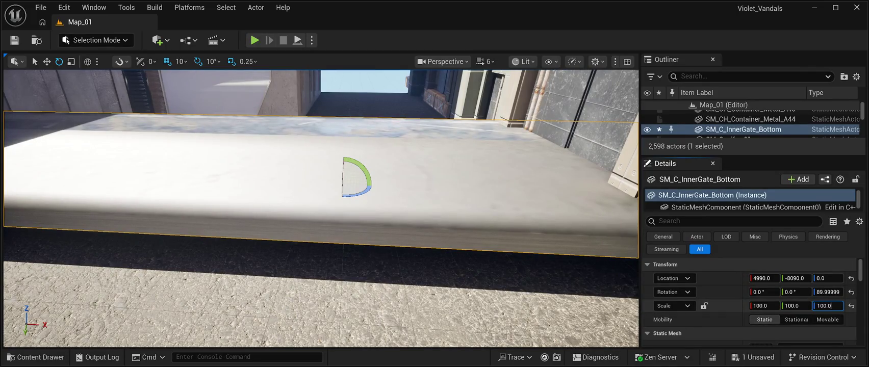
key("Return")
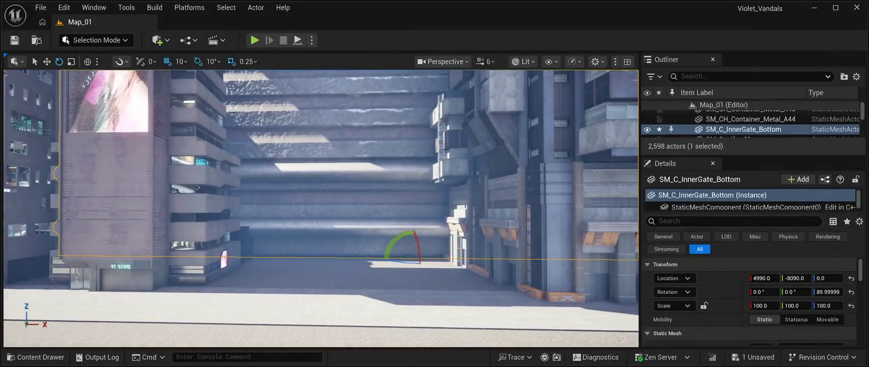
Step: Set SM_C_InnerGate_Bottom's scale to 10, 10, 10 and frame the gate in the view
left_click(762, 305)
type("1")
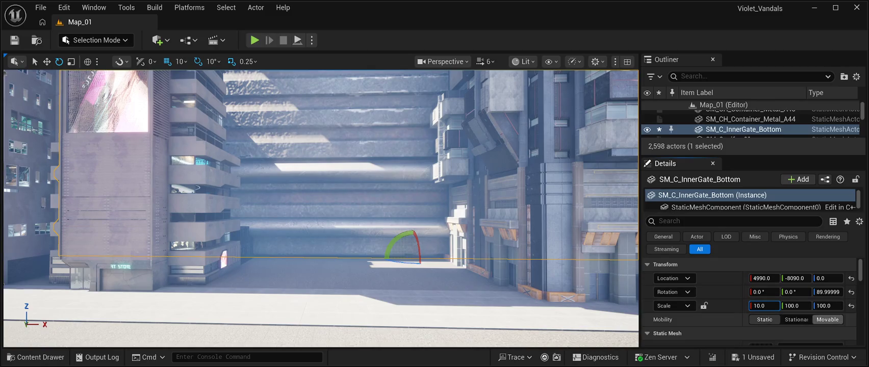
left_click(795, 305)
type("1")
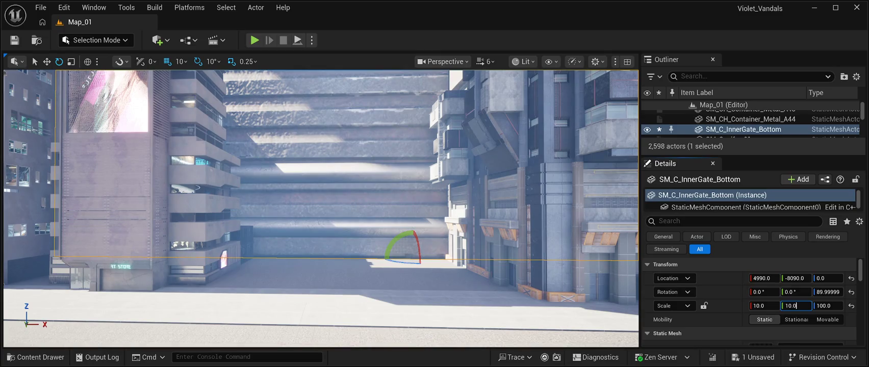
key("Tab")
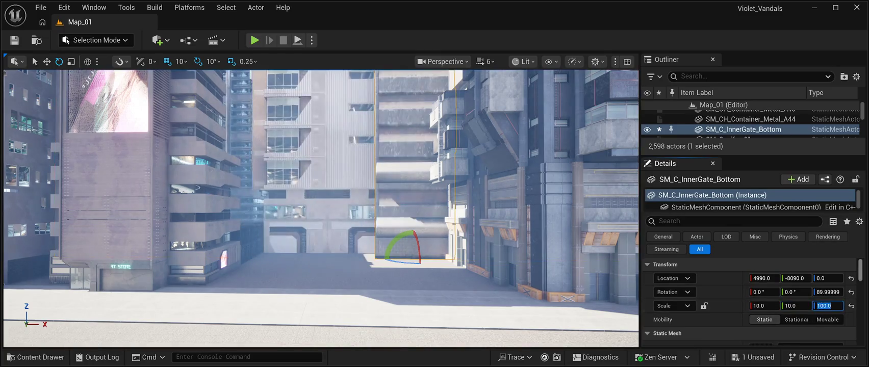
type("10")
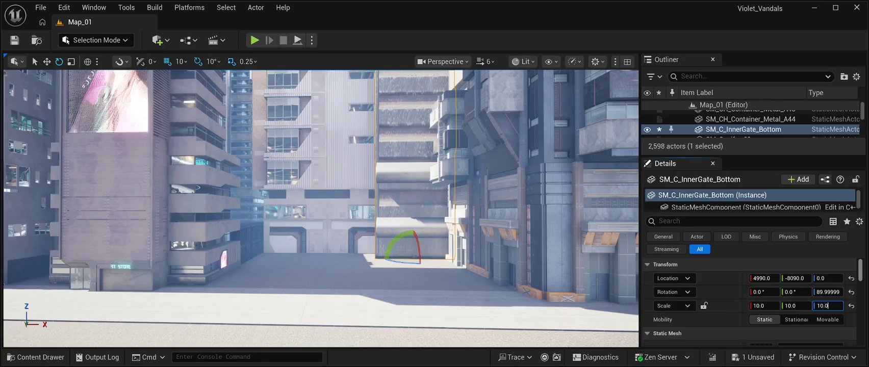
key("Return")
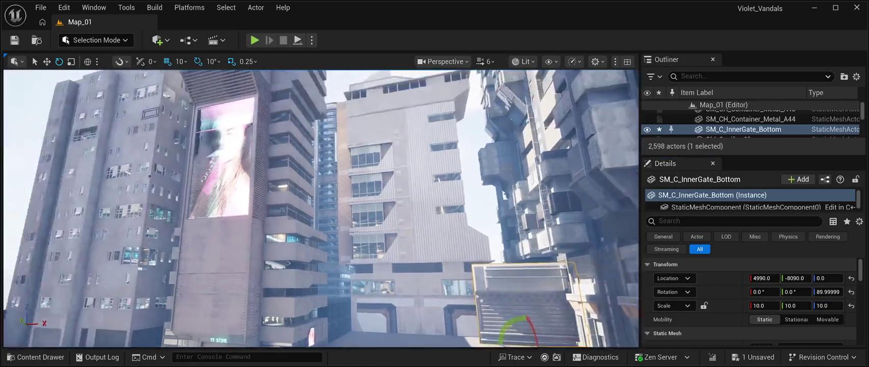
key("f")
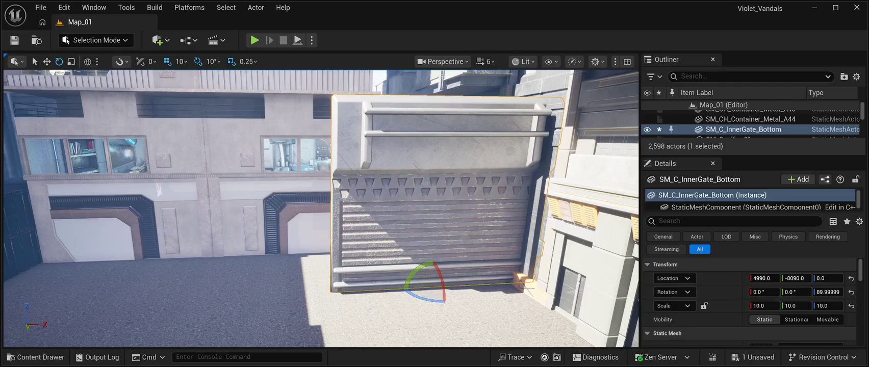
Step: Slide the gate back along Y into the narrow alley until Location Y reads -9950
key("w")
mouse_move(437, 292)
left_mouse_down()
mouse_move(416, 255)
mouse_move(365, 214)
left_mouse_up()
scroll(355, 213, "up", 2)
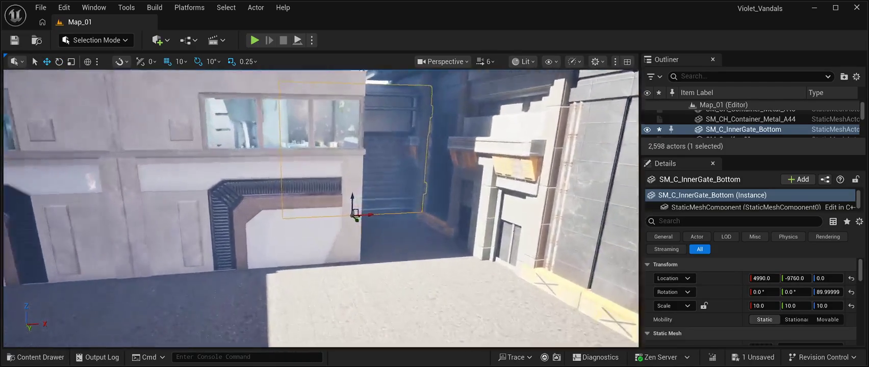
key("f")
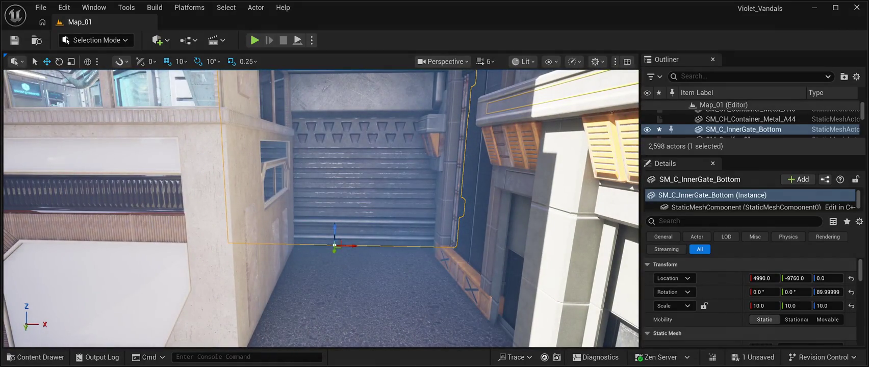
left_click_drag(334, 250, 395, 200)
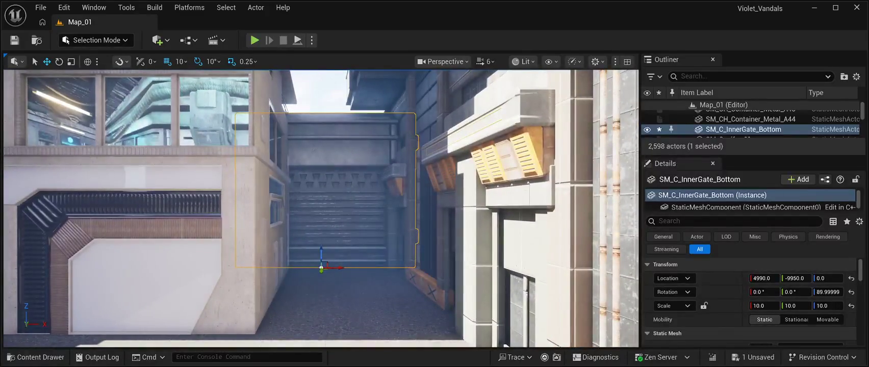
left_click(759, 305)
Step: Shrink the gate's scale to 5 on X, Y and Z
type("5")
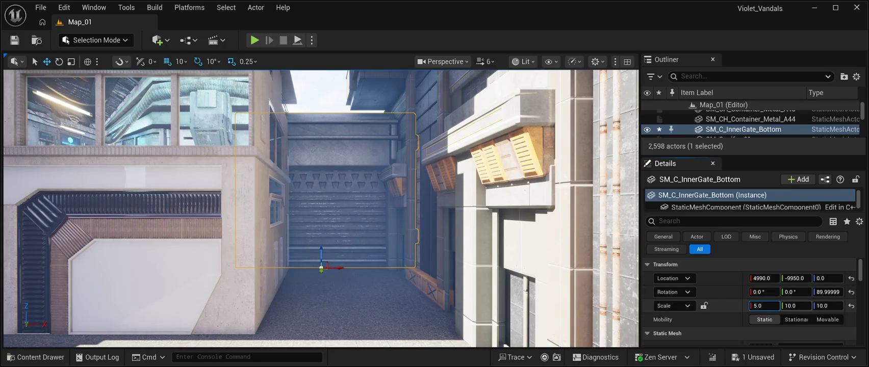
key("Tab")
type("5")
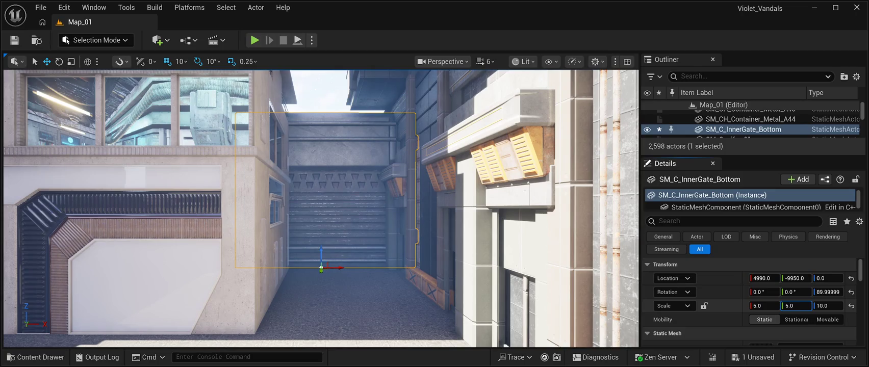
key("Tab")
type("5")
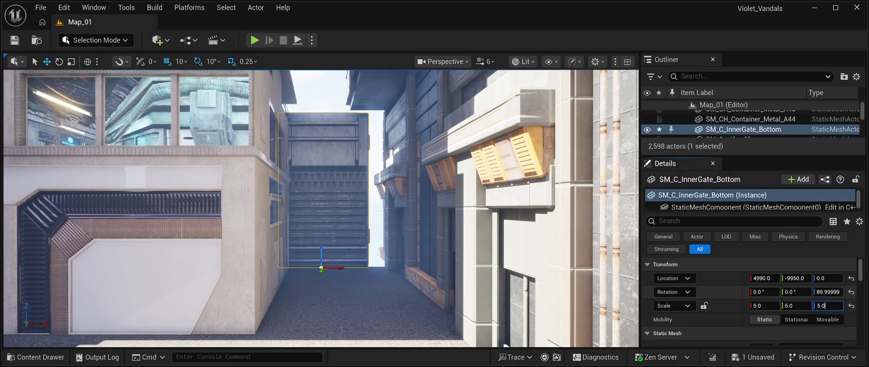
key("Return")
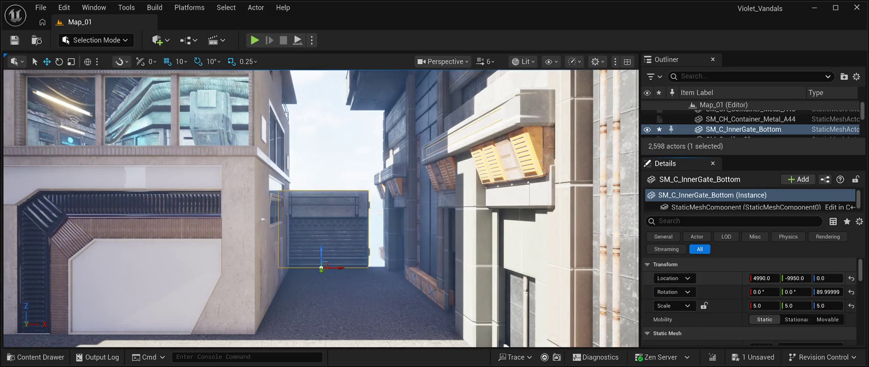
Step: Slide the gate along X to Location X 5060 and start changing its X scale to 6.0
left_click_drag(340, 268, 350, 269)
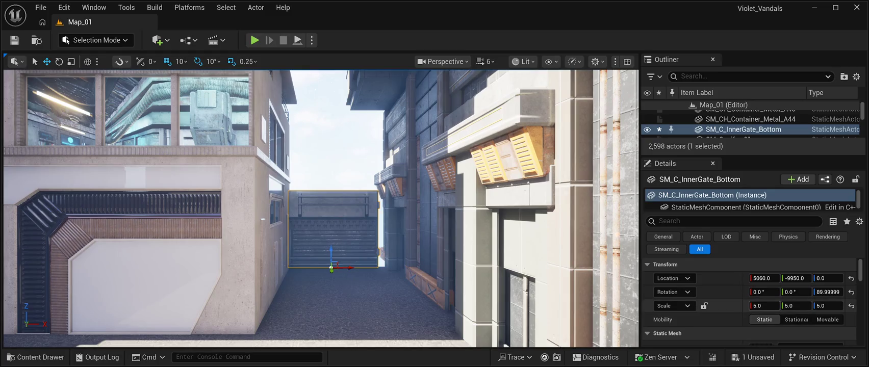
left_click(763, 306)
type("6.0")
Step: Finish a uniform 6.0 scale on the gate's Y and Z, then save the map
key("Tab")
type("6.0")
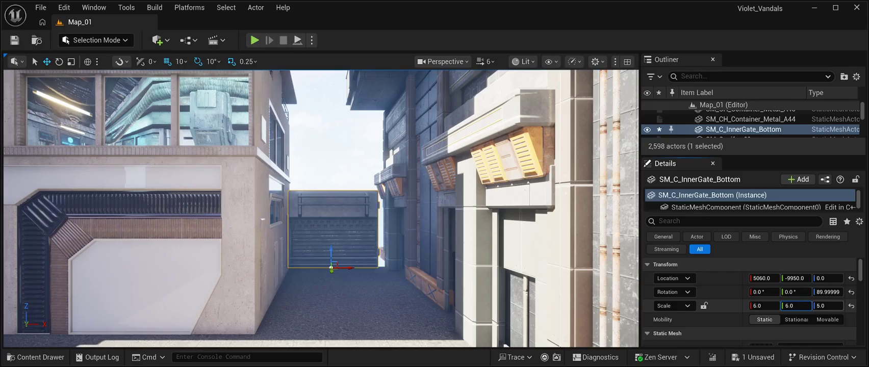
key("Tab")
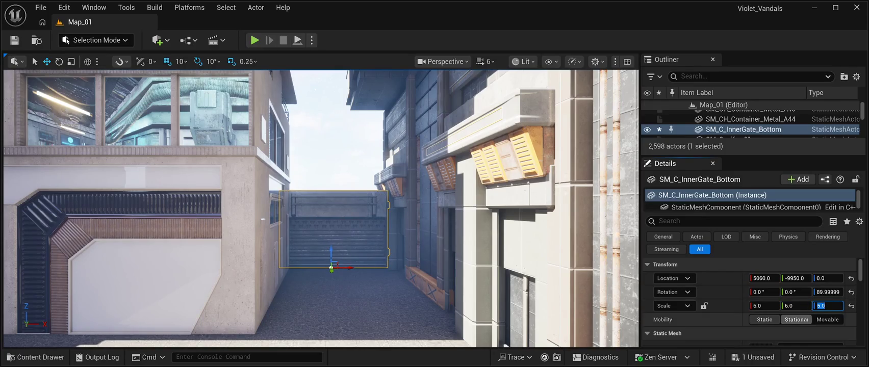
type("6.0")
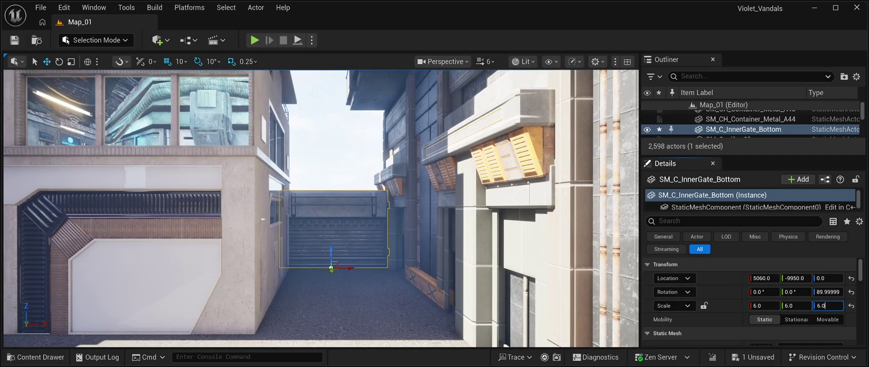
key("Return")
key("ctrl+s")
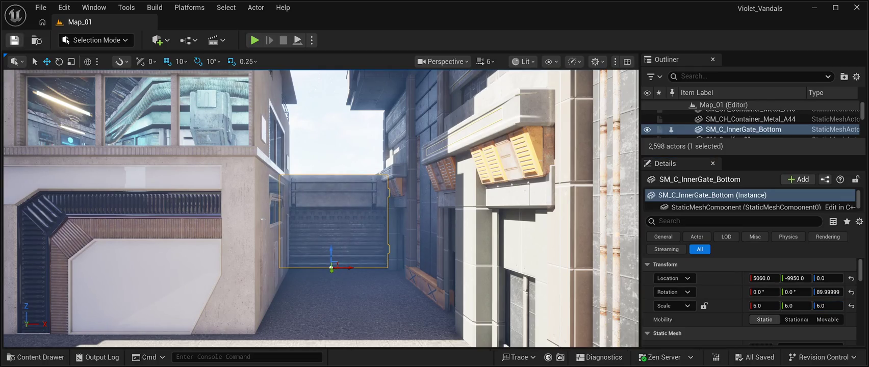
scroll(321, 208, "up", 2)
key("f")
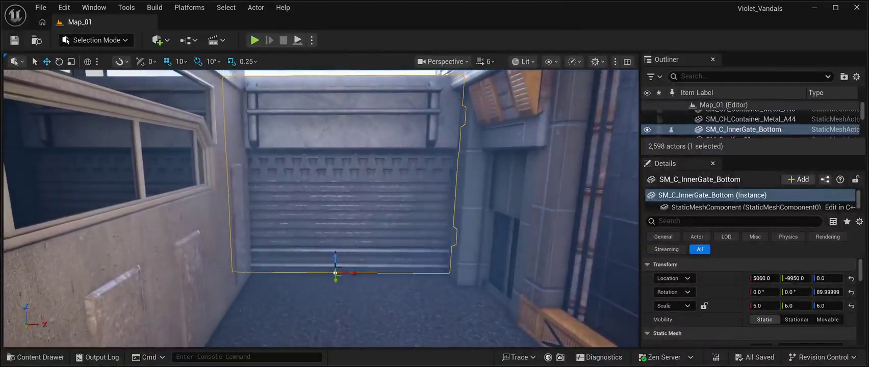
Step: Nudge the gate slightly along X, save the map, and start a play-test
mouse_move(354, 274)
left_mouse_down()
mouse_move(362, 274)
mouse_move(333, 281)
left_mouse_up()
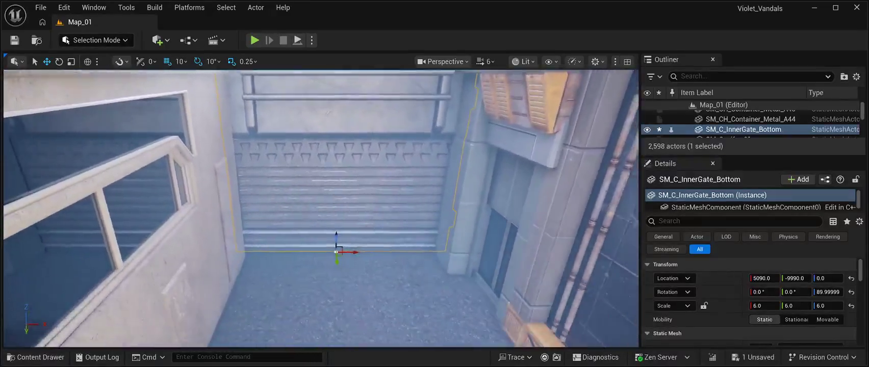
key("f")
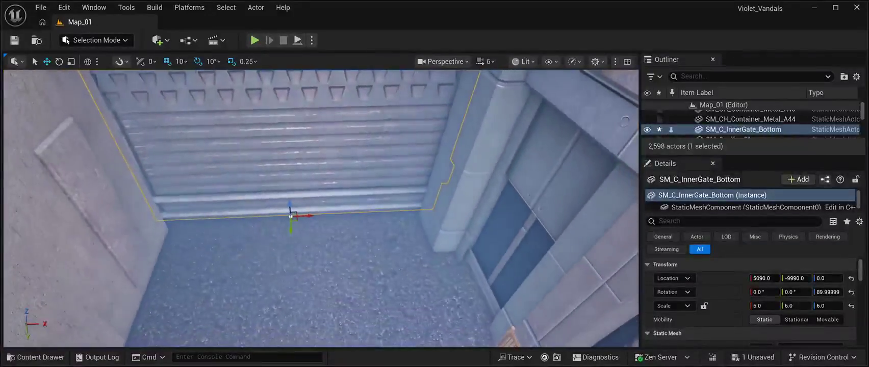
key("f")
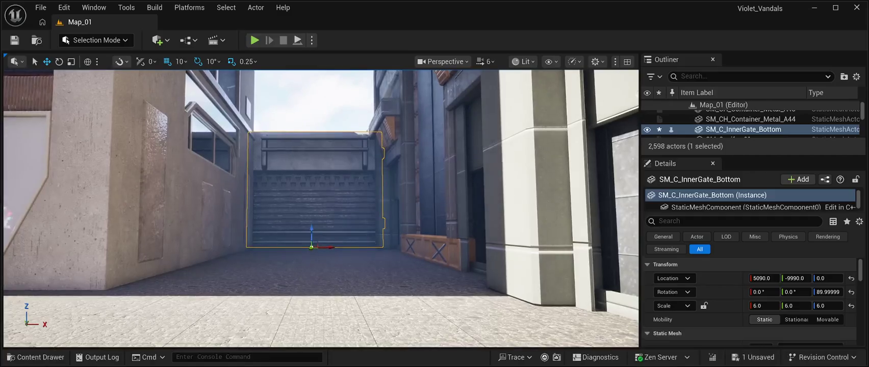
key("ctrl+s")
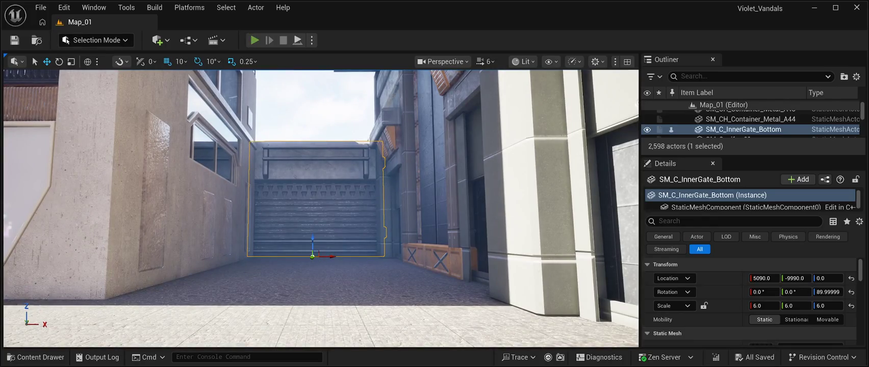
key("alt+p")
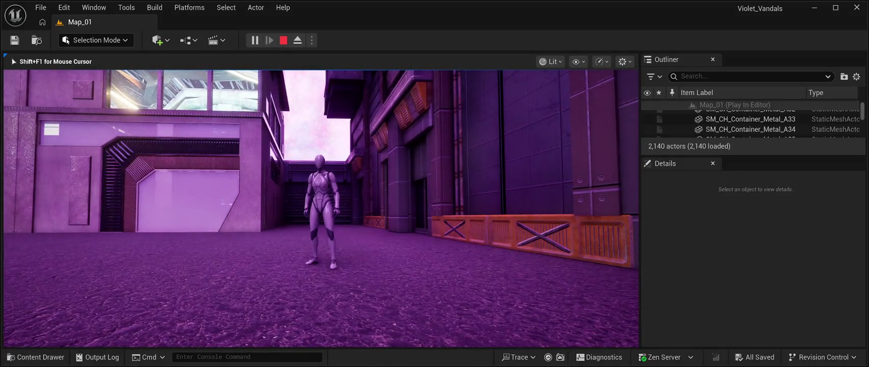
key("Escape")
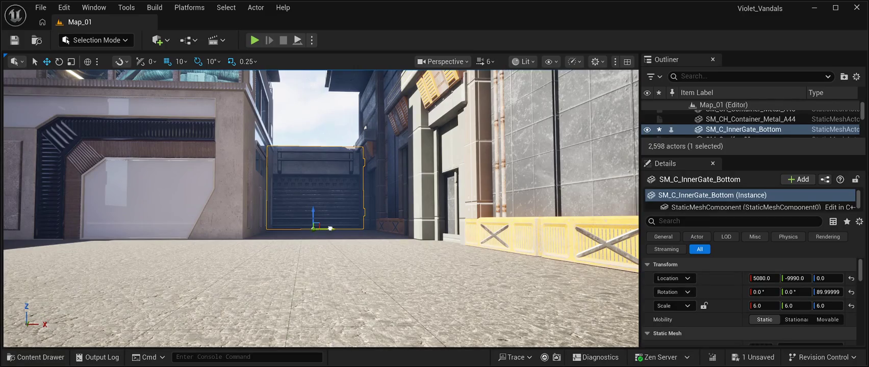
Step: Nudge the gate back along X to Location X 5070
left_click_drag(330, 229, 329, 229)
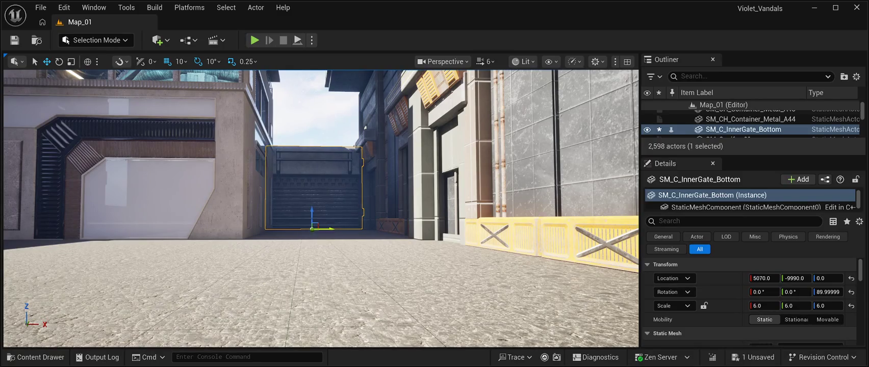
left_click(329, 228)
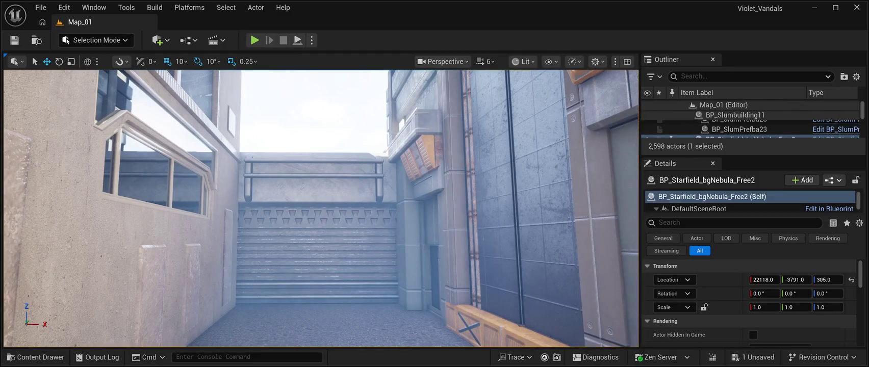
Step: Save Map_01, fly the camera up the alley to the shutter gate, and open the Content Drawer
key("ctrl+s")
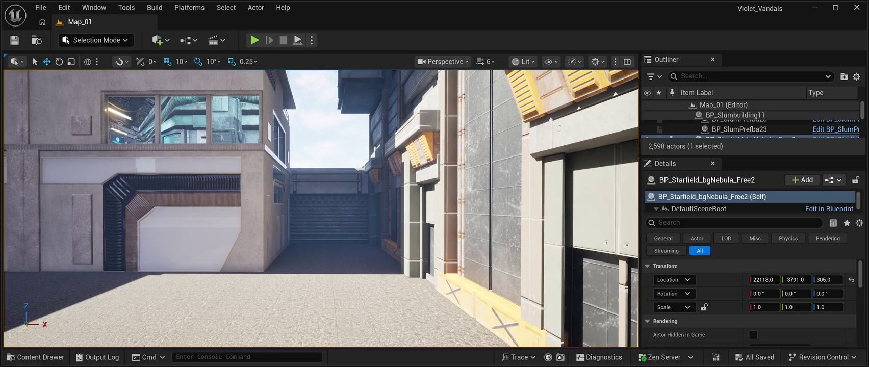
key("a")
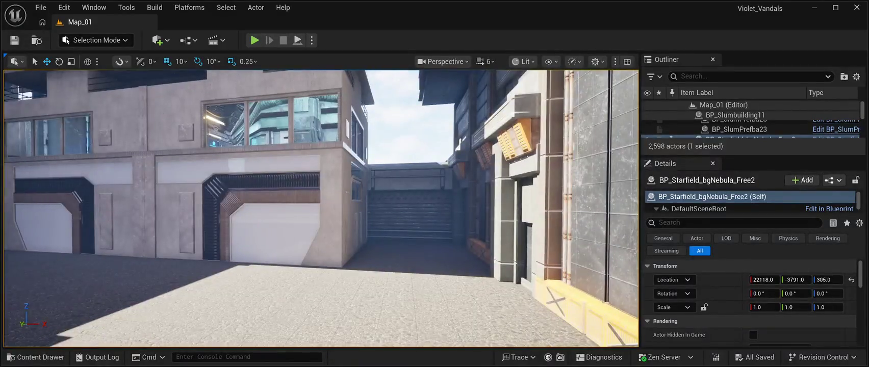
key("w")
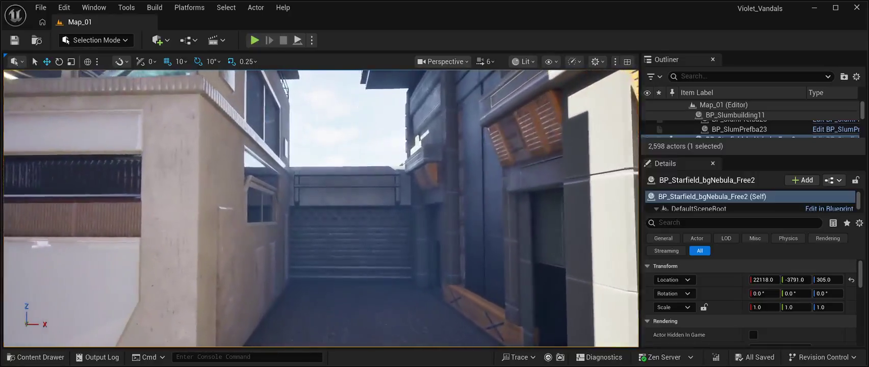
key("w")
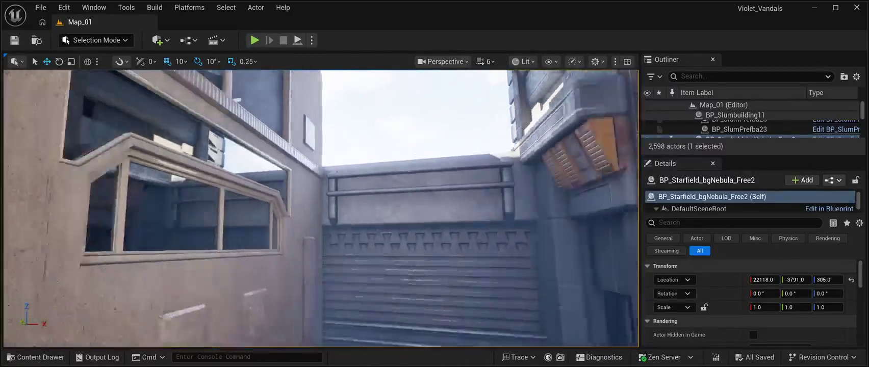
left_click(35, 357)
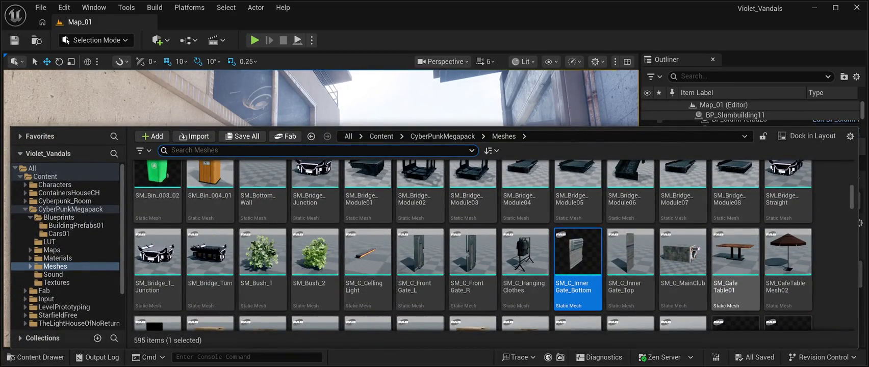
Step: Go to the CyberPunkMegapack folder and open its Meshes folder
scroll(66, 245, "down", 3)
scroll(67, 245, "up", 3)
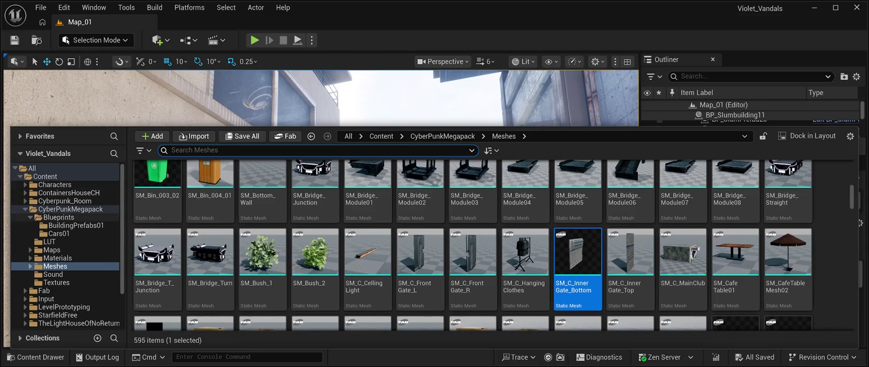
left_click(71, 209)
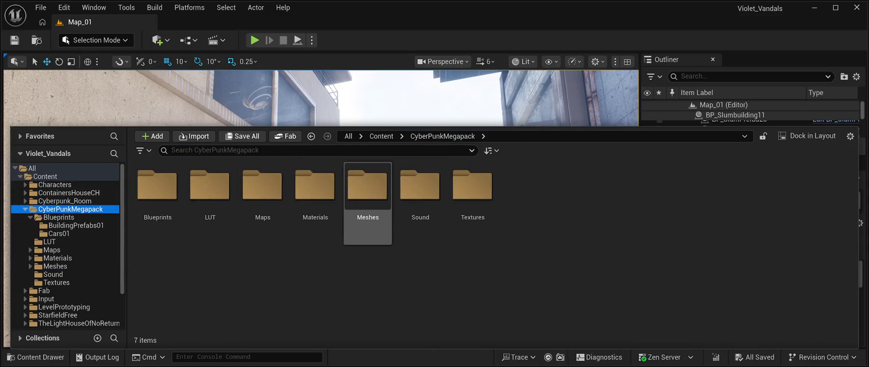
double_click(368, 199)
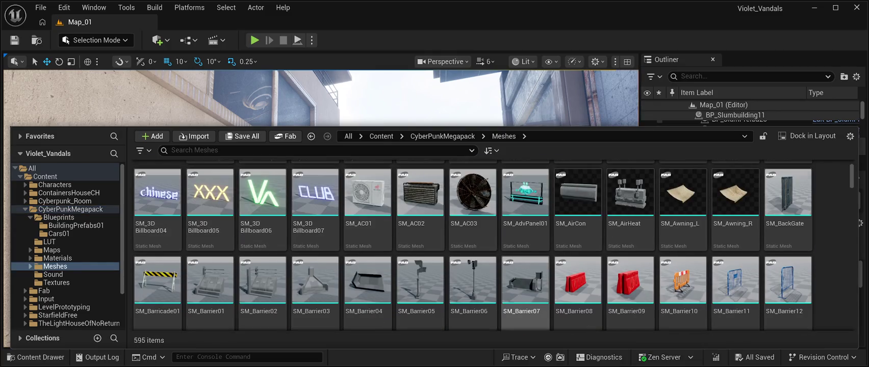
Step: Scroll the Meshes assets to the SM_Cyber Light meshes and select SM_Cyber Light07
scroll(525, 291, "down", 2)
scroll(525, 301, "down", 2)
scroll(525, 255, "down", 2)
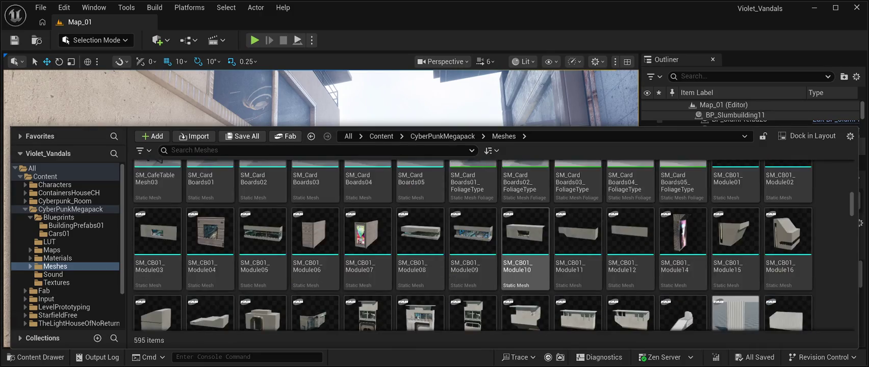
scroll(526, 255, "down", 4)
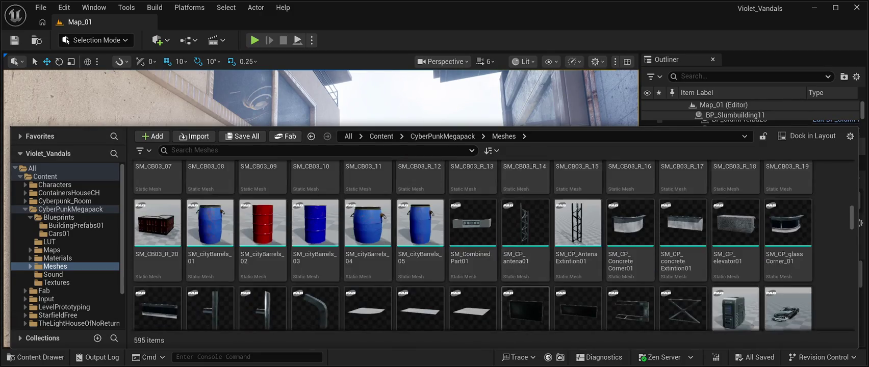
scroll(525, 306, "down", 2)
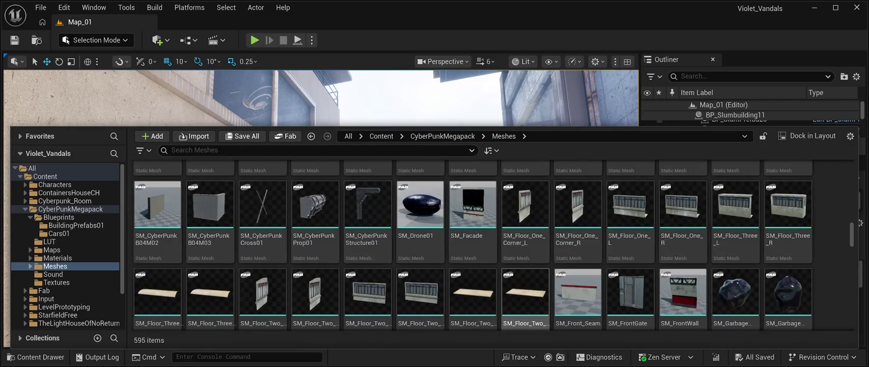
scroll(525, 301, "down", 2)
scroll(525, 229, "down", 2)
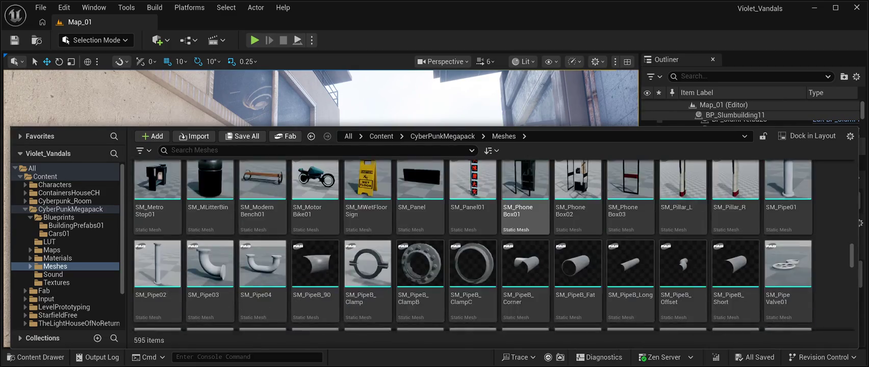
scroll(525, 240, "up", 2)
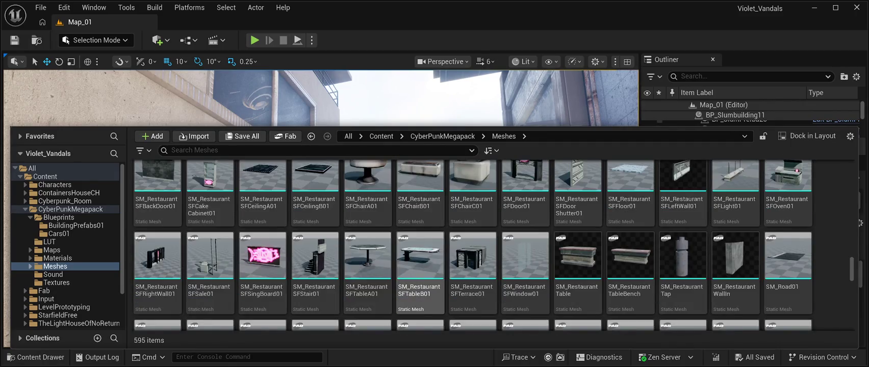
scroll(684, 275, "down", 4)
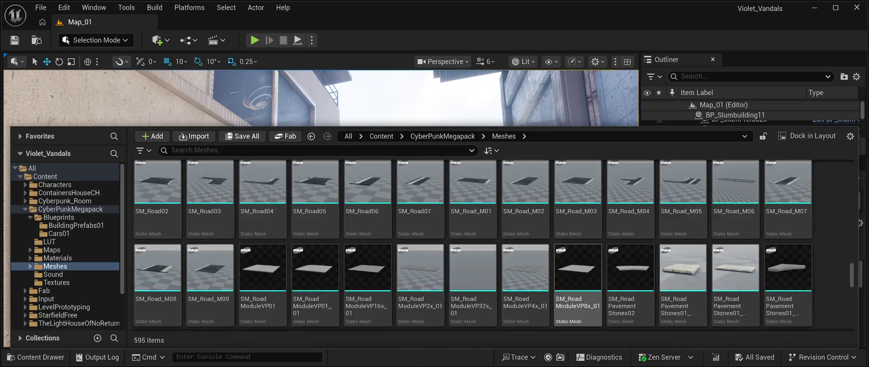
scroll(577, 260, "down", 2)
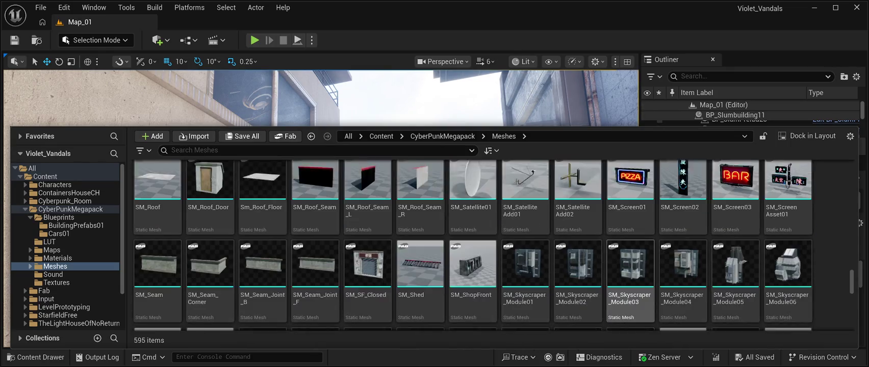
scroll(630, 214, "down", 3)
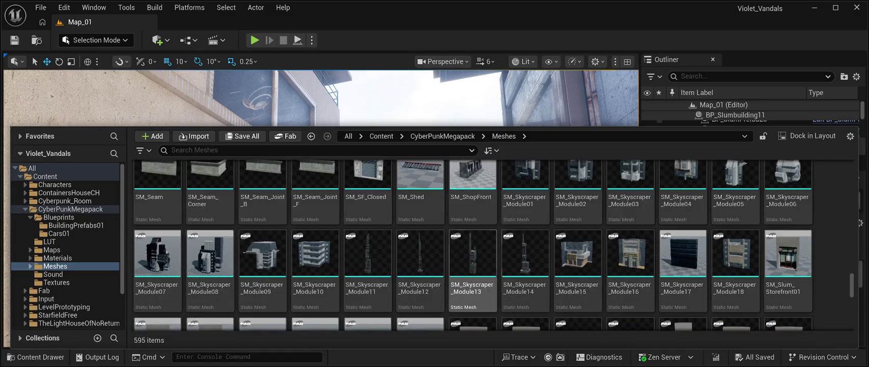
scroll(631, 214, "down", 7)
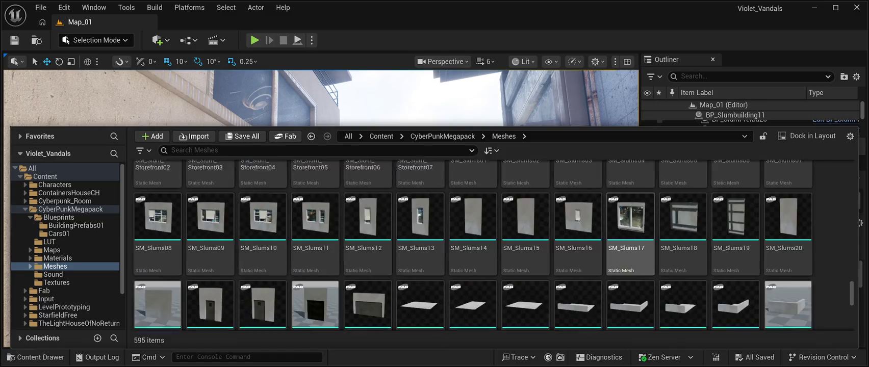
scroll(631, 214, "down", 10)
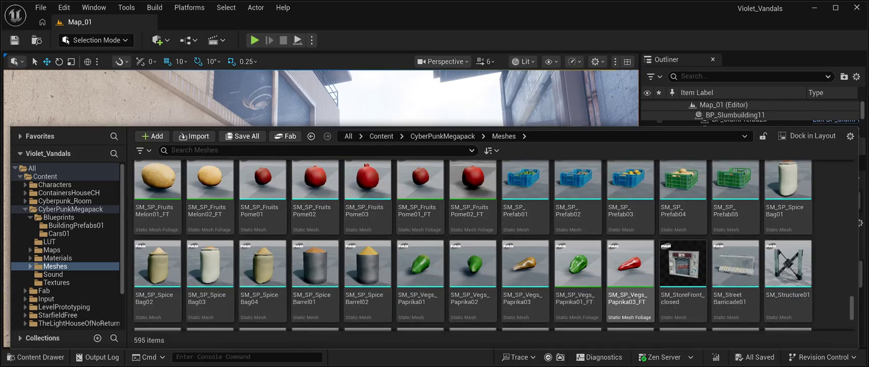
scroll(630, 214, "down", 3)
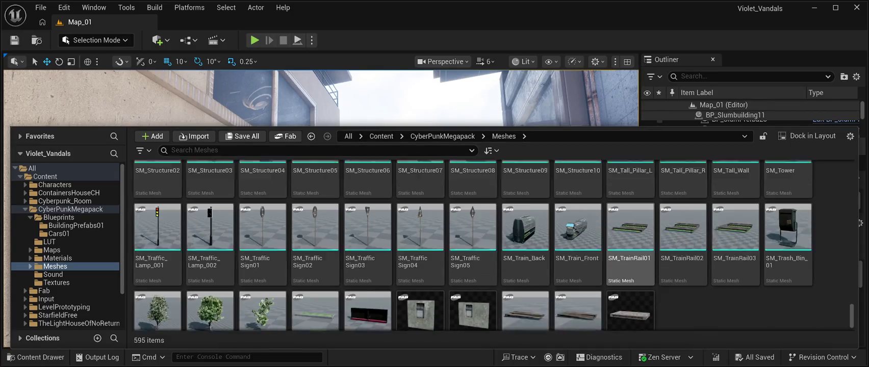
scroll(630, 214, "up", 6)
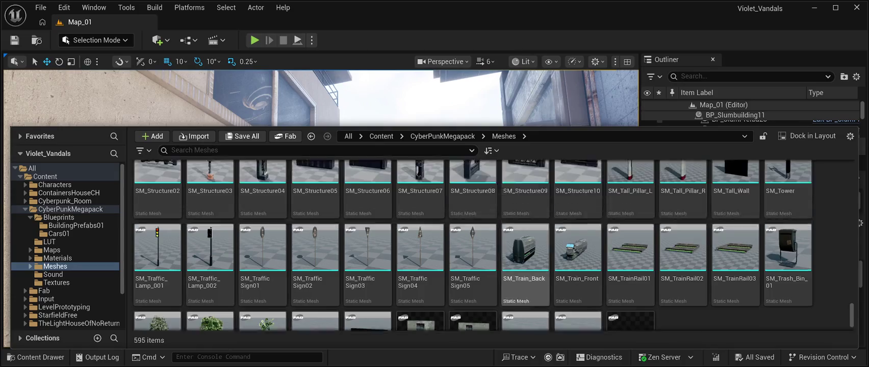
scroll(525, 219, "up", 10)
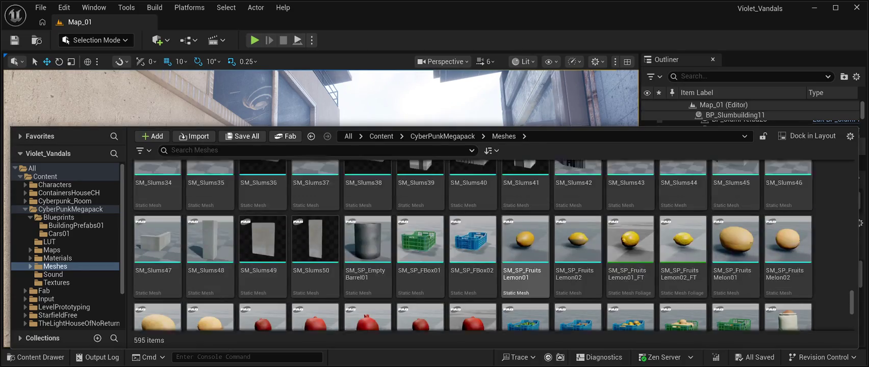
scroll(525, 275, "up", 2)
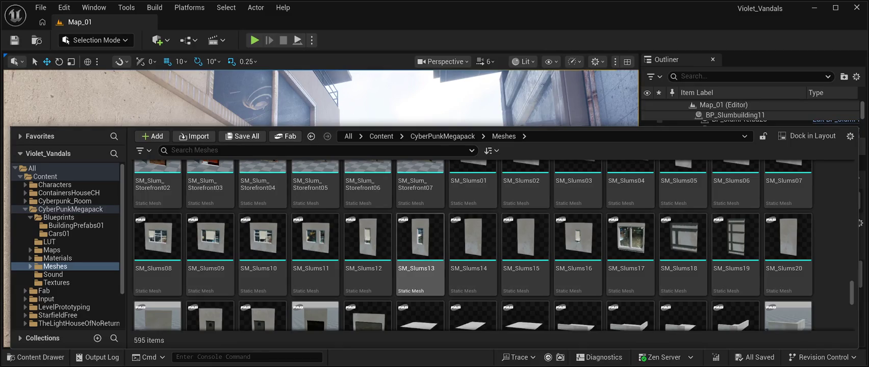
scroll(420, 240, "up", 5)
scroll(420, 243, "up", 10)
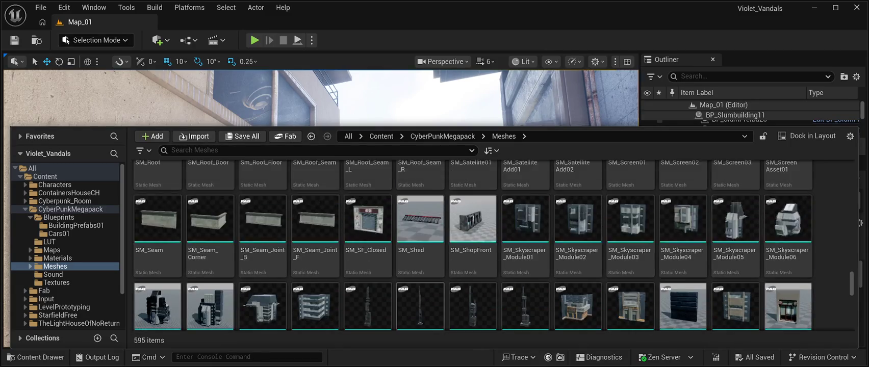
scroll(420, 243, "up", 10)
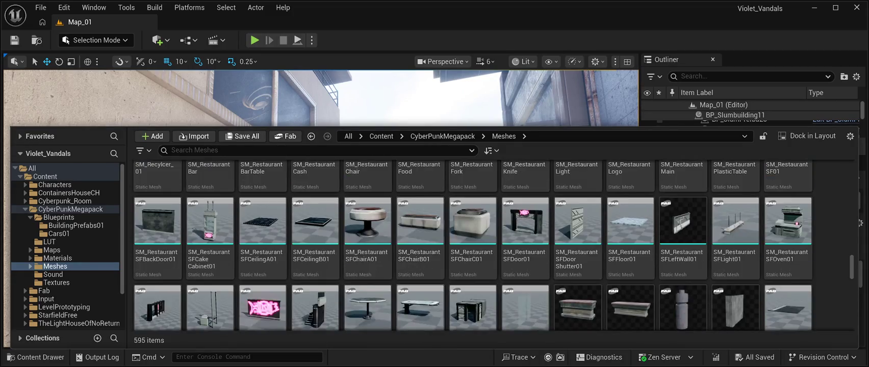
scroll(630, 239, "up", 3)
scroll(631, 240, "up", 5)
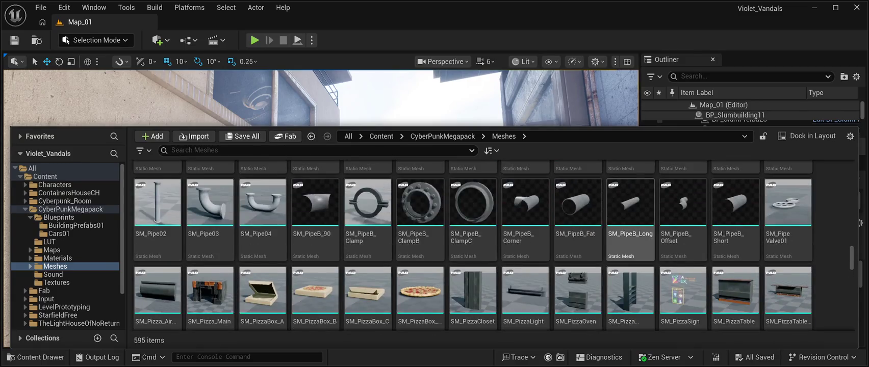
scroll(578, 293, "up", 5)
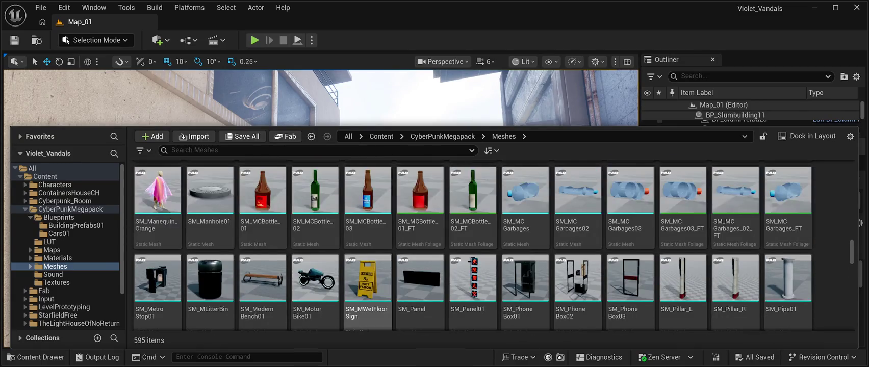
scroll(525, 289, "up", 3)
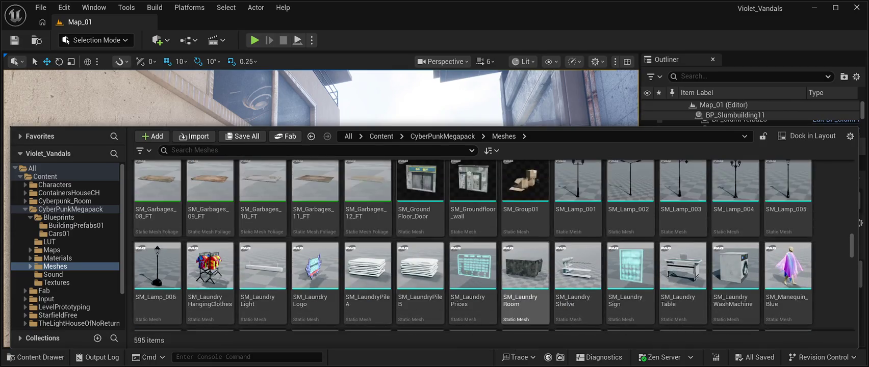
scroll(631, 275, "up", 3)
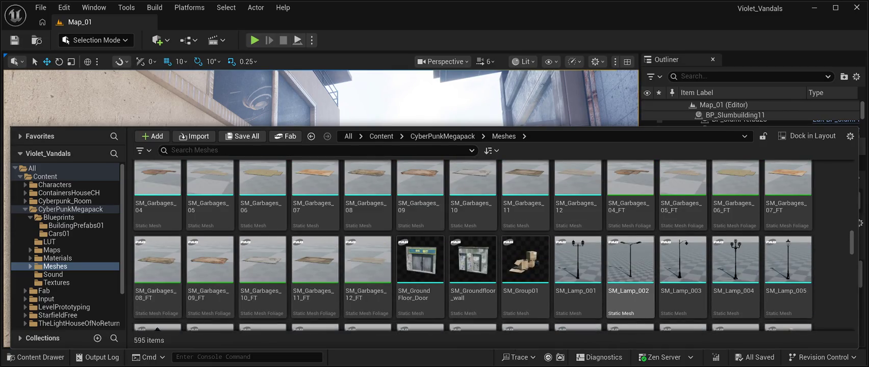
scroll(631, 275, "up", 3)
scroll(630, 275, "down", 3)
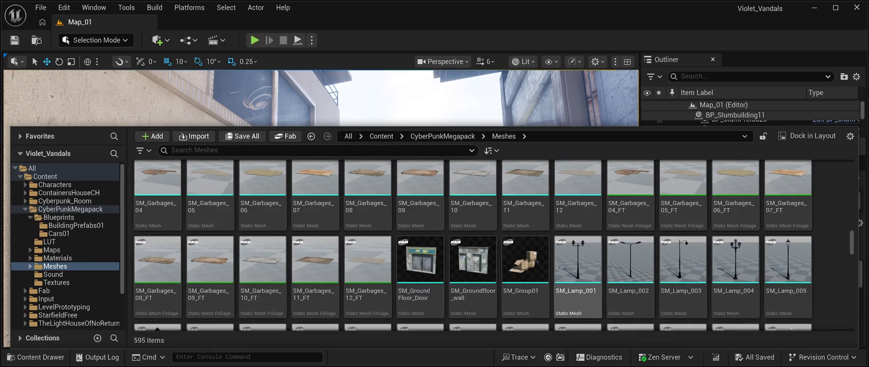
scroll(578, 271, "up", 2)
scroll(578, 244, "up", 4)
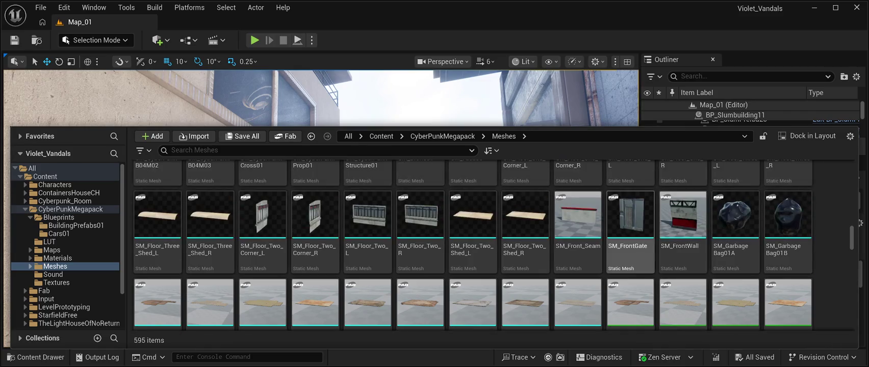
scroll(473, 275, "up", 4)
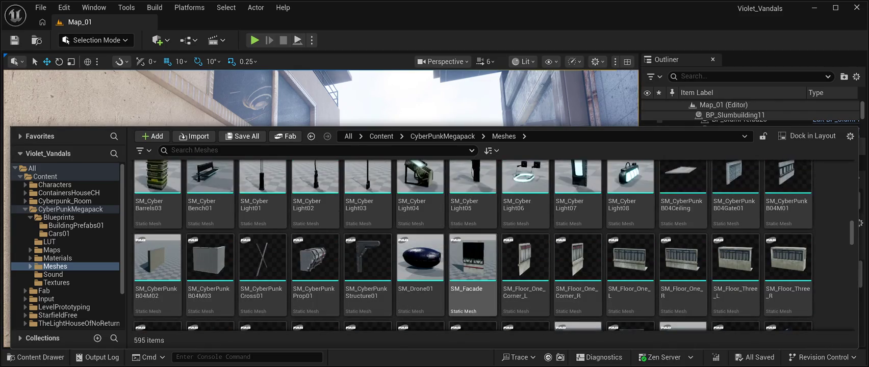
scroll(472, 276, "up", 3)
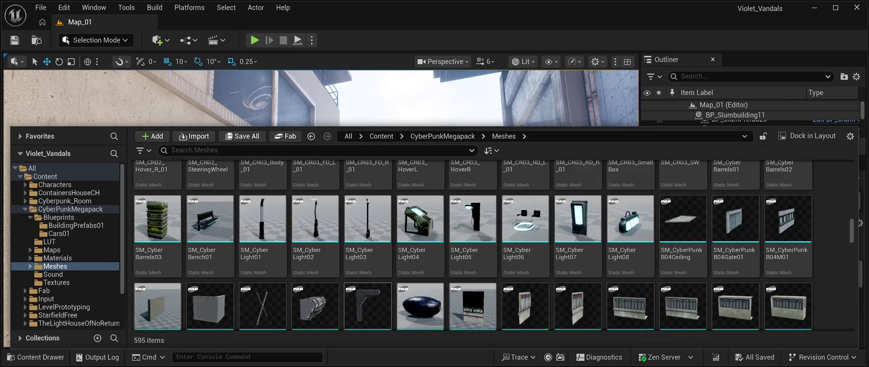
scroll(473, 276, "up", 2)
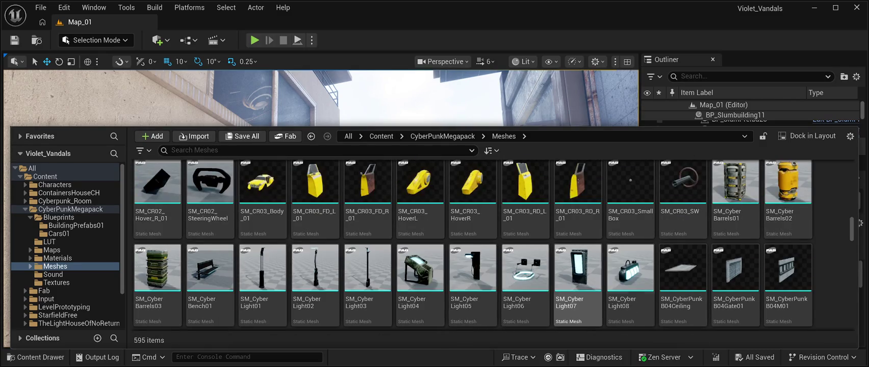
scroll(631, 286, "up", 1)
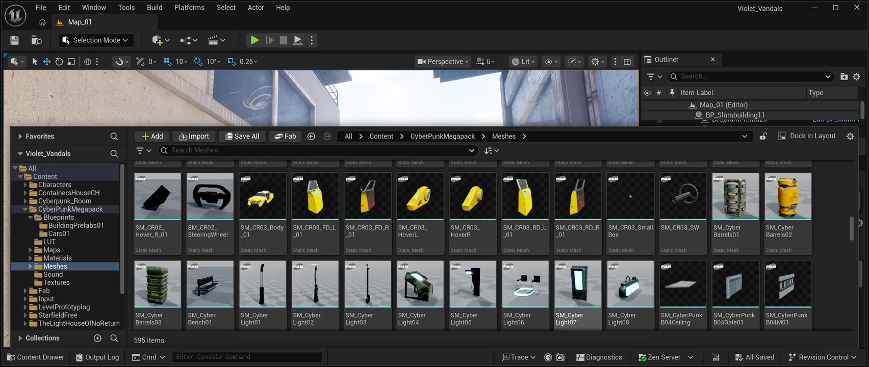
left_click(578, 290)
Step: Place SM_CyberLight07 on the building wall and rotate it -90 degrees to face outward
left_click(412, 102)
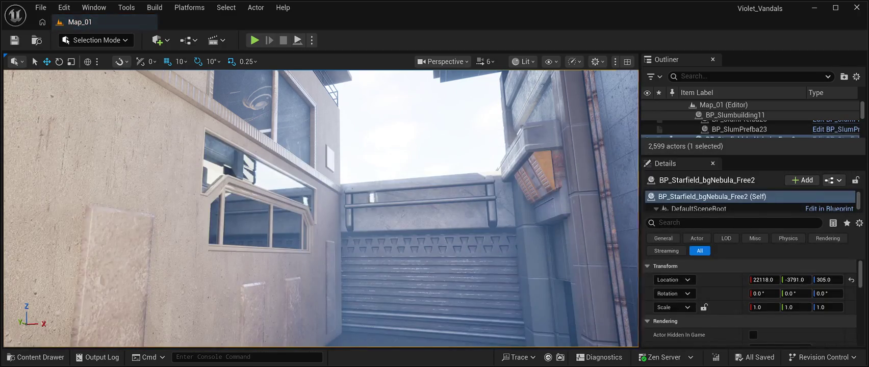
mouse_move(373, 198)
left_mouse_down()
mouse_move(356, 275)
mouse_move(329, 306)
mouse_move(308, 311)
mouse_move(301, 245)
mouse_move(328, 220)
mouse_move(306, 194)
mouse_move(316, 220)
mouse_move(322, 209)
left_mouse_up()
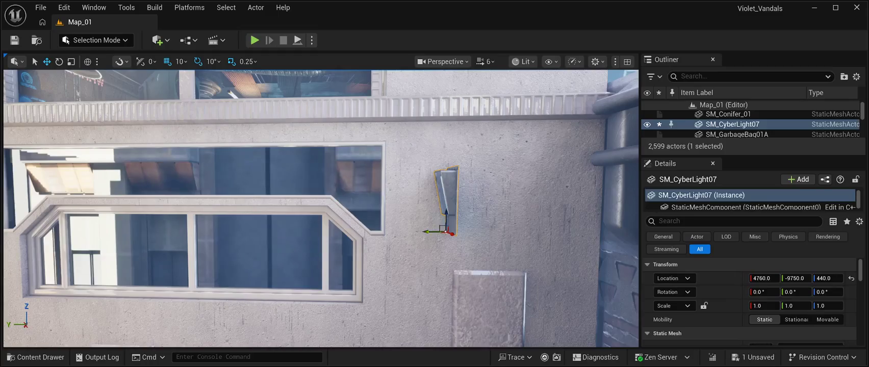
key("e")
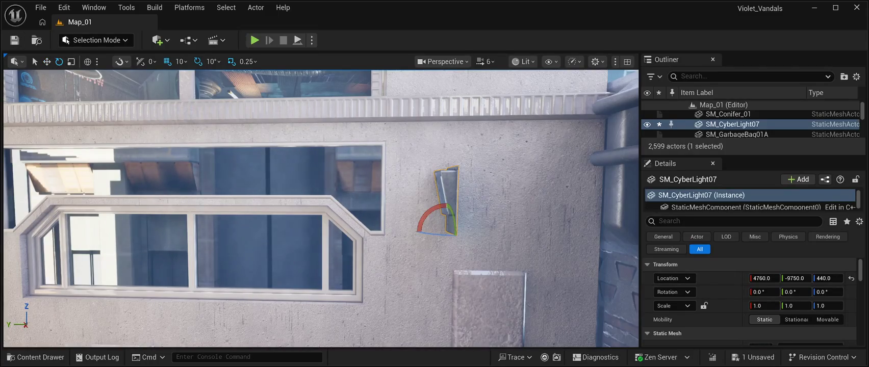
left_click_drag(449, 235, 487, 238)
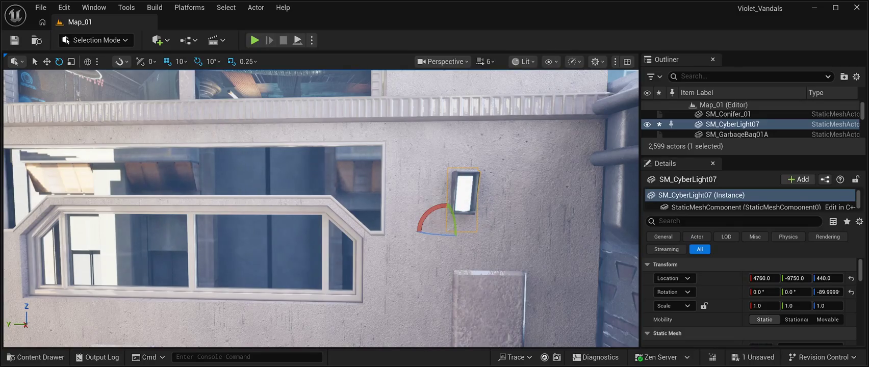
key("w")
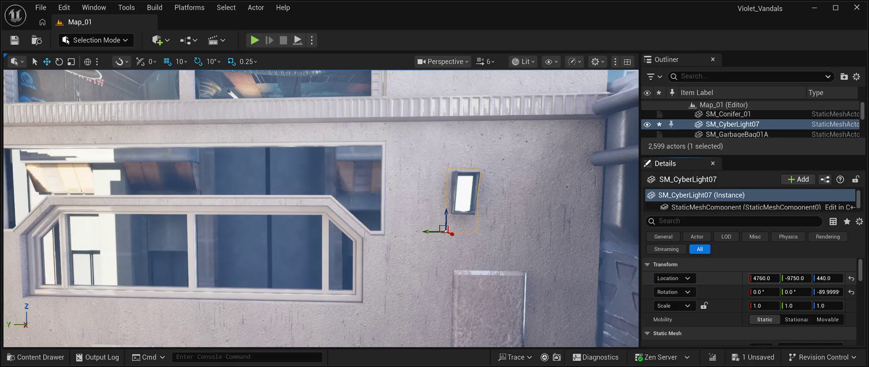
Step: Nudge the lamp 3 units along X onto the wall, save the level, and paste a rect light
left_click_drag(762, 278, 765, 278)
key("f")
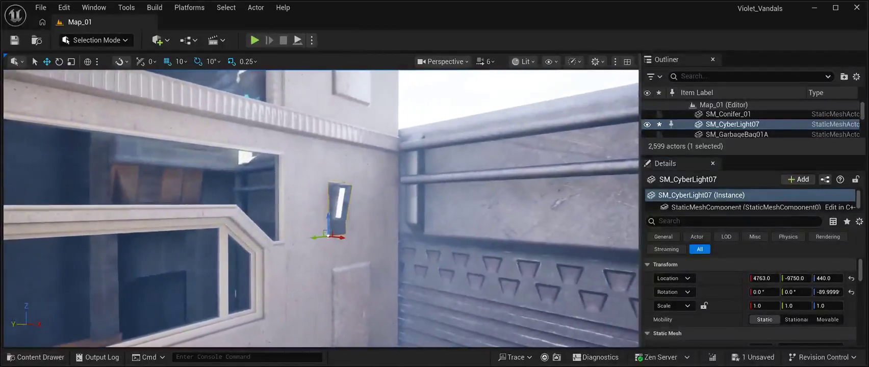
scroll(321, 209, "down", 2)
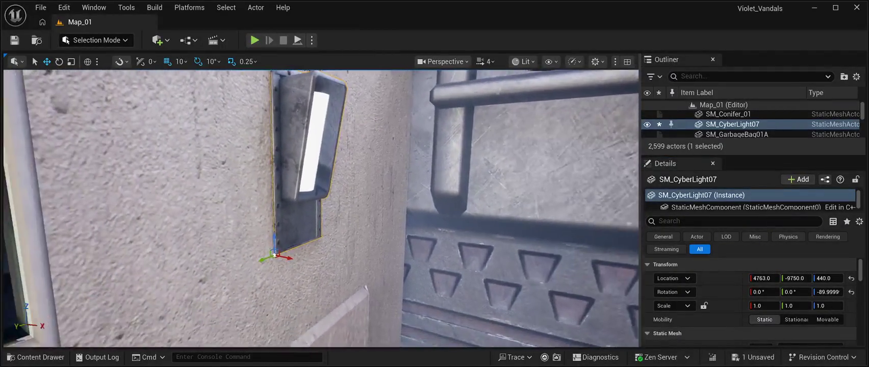
scroll(321, 209, "down", 5)
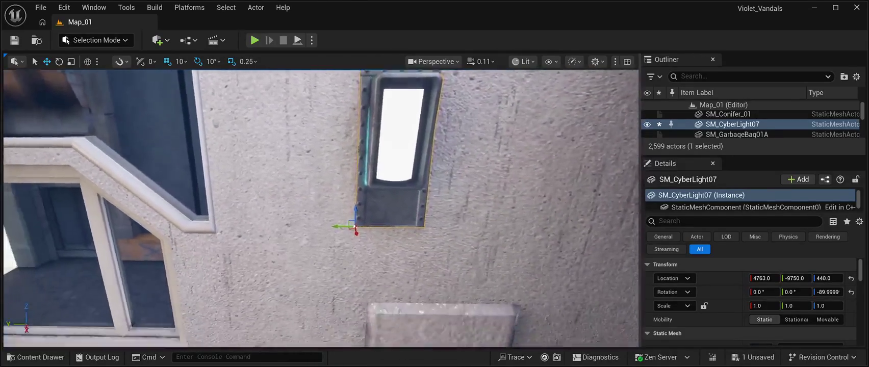
key("ctrl+s")
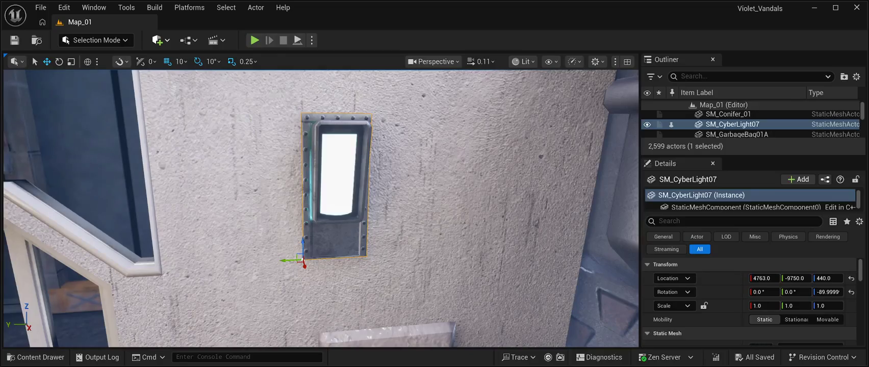
key("ctrl+v")
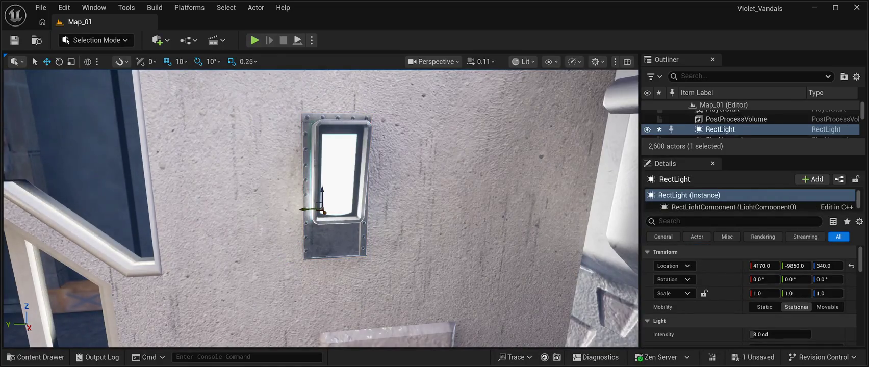
Step: Position the RectLight inside the cyber light at 4780, -9773, 490, save, and play-test
mouse_move(324, 212)
left_mouse_down()
mouse_move(370, 296)
mouse_move(401, 328)
mouse_move(316, 324)
left_mouse_up()
left_click_drag(295, 247, 294, 236)
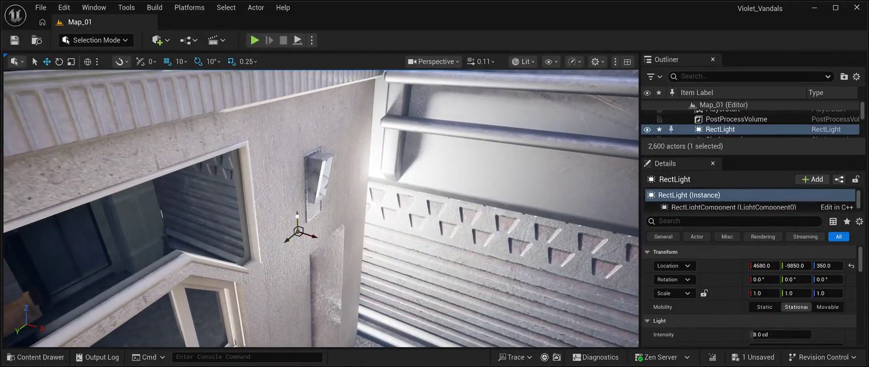
mouse_move(295, 169)
left_mouse_down()
mouse_move(404, 187)
mouse_move(301, 198)
mouse_move(318, 208)
mouse_move(306, 207)
left_mouse_up()
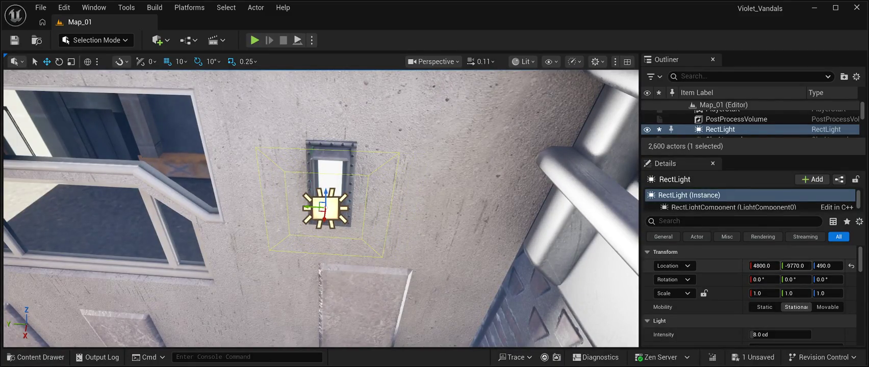
left_click_drag(811, 266, 807, 265)
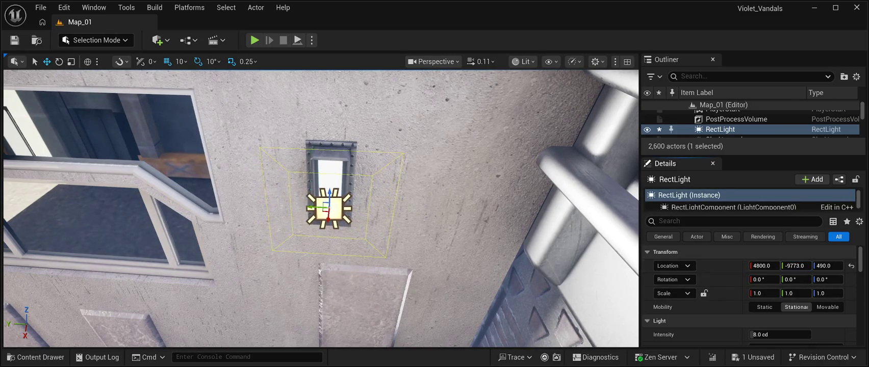
left_click_drag(764, 266, 761, 266)
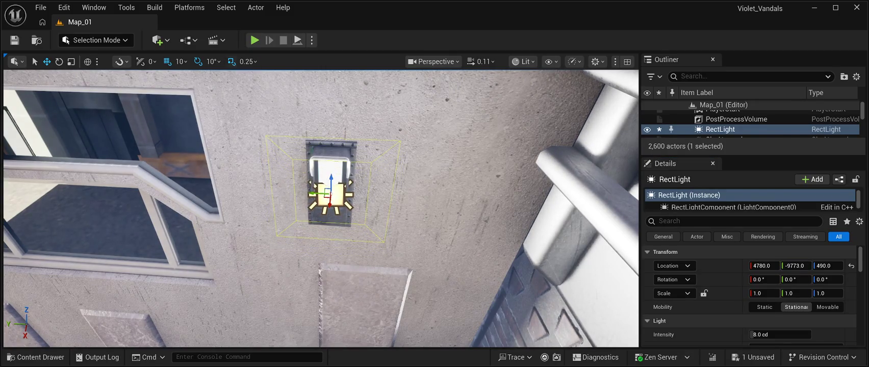
left_click(14, 40)
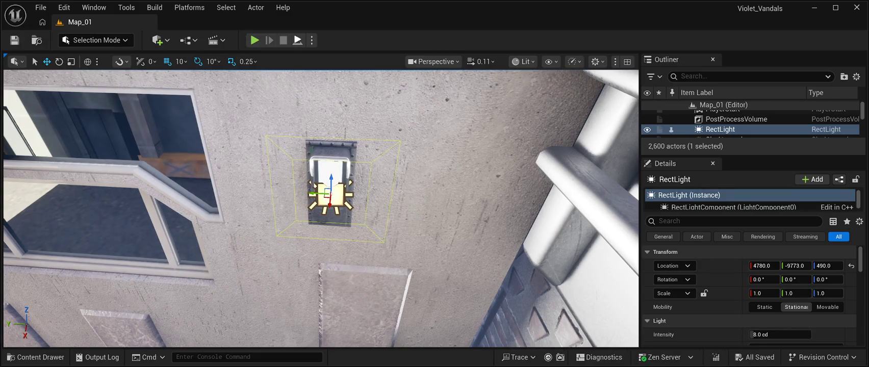
left_click(254, 40)
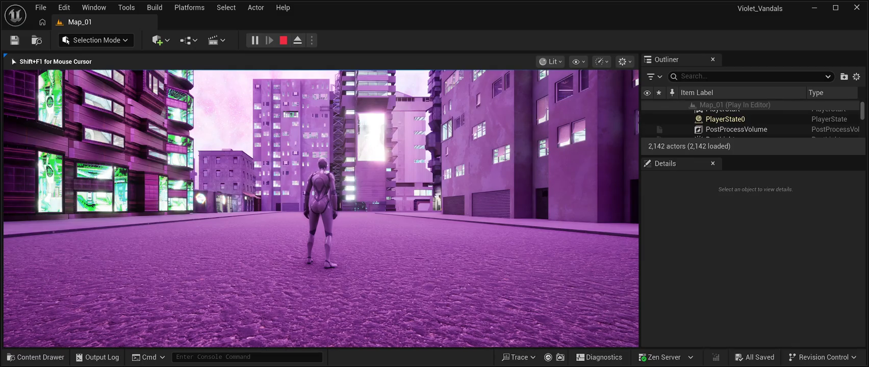
Step: Restart the Map_01 playtest and run the character forward down the street toward the alley
key("Escape")
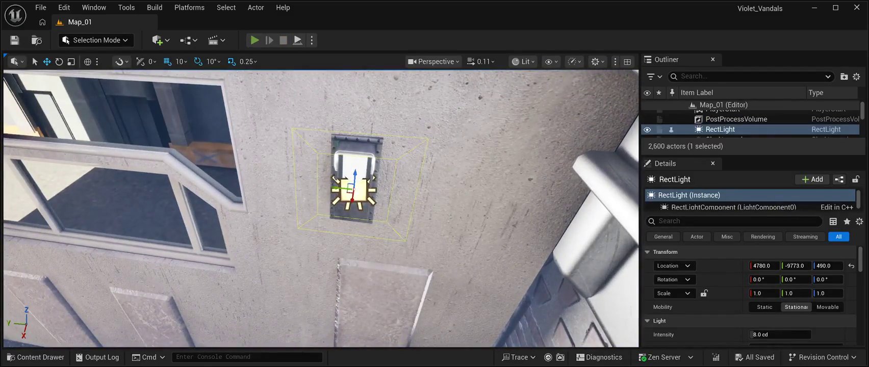
key("alt+p")
key("w")
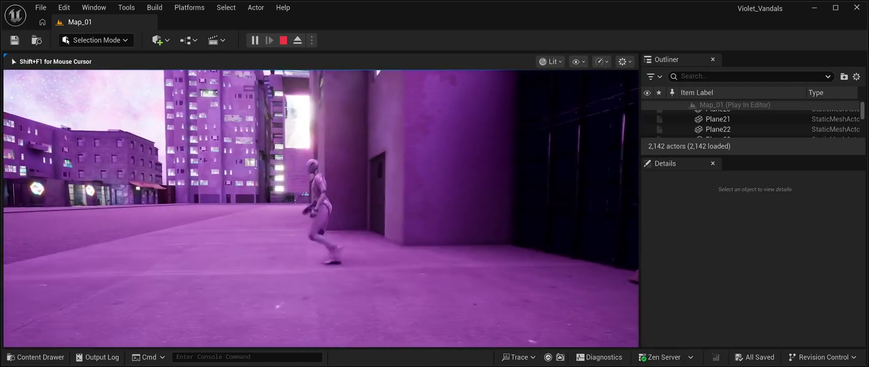
Step: Stop the playtest, turn the view toward the street, and bring up the CyberPunkMegapack Meshes in the Content Drawer
key("Escape")
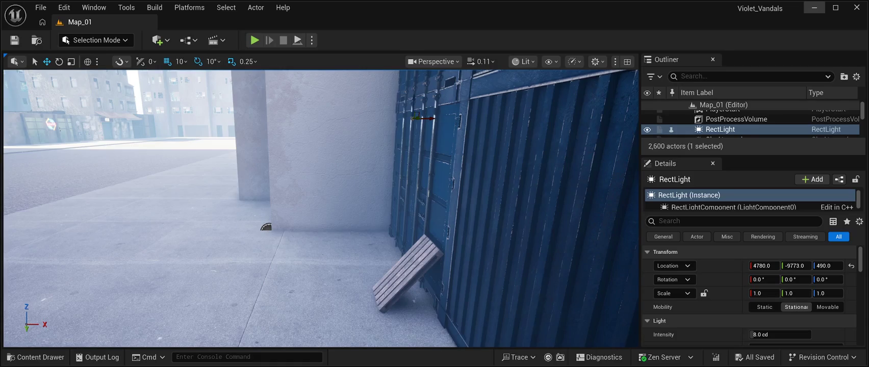
left_click_drag(321, 204, 266, 204)
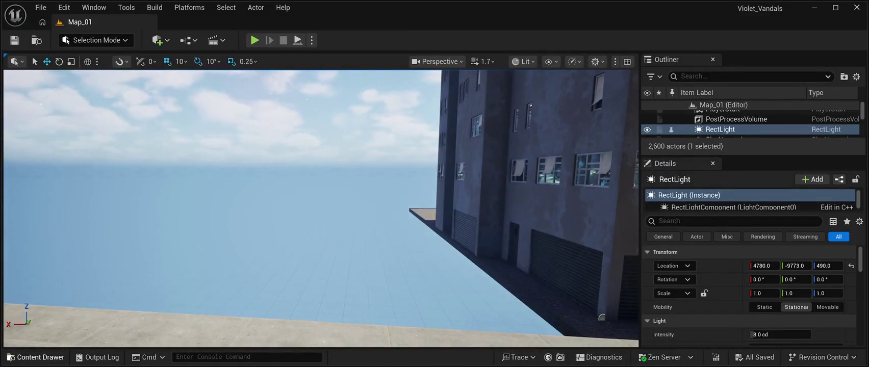
left_click(36, 357)
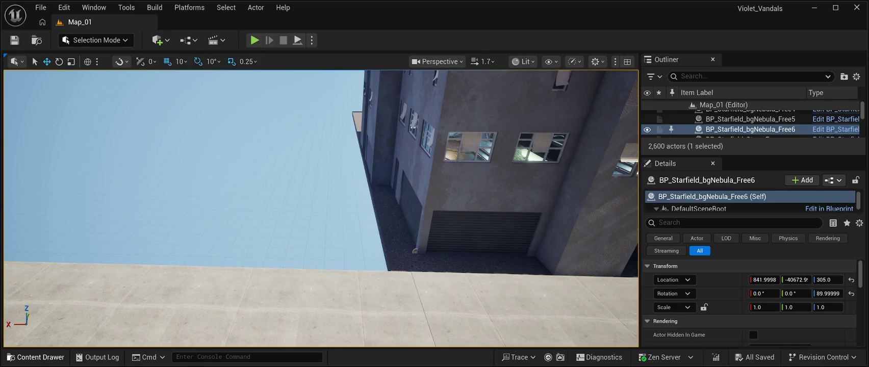
left_click(36, 357)
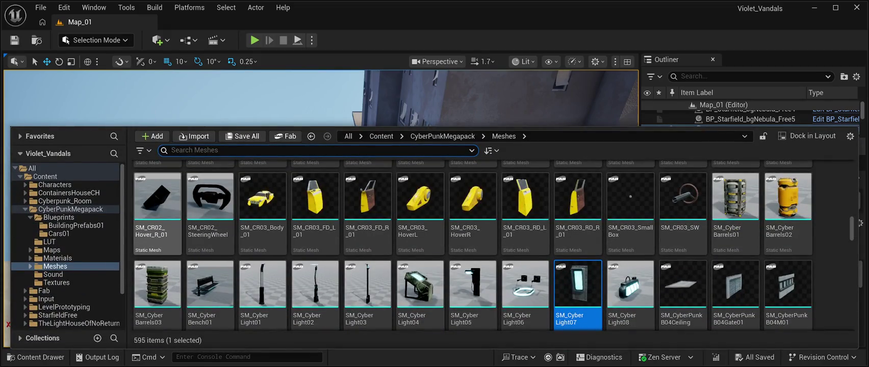
Step: Scroll the CyberPunkMegapack Meshes folder and select the SM_cityBarrels_05 blue barrel
scroll(525, 286, "up", 3)
scroll(525, 265, "up", 3)
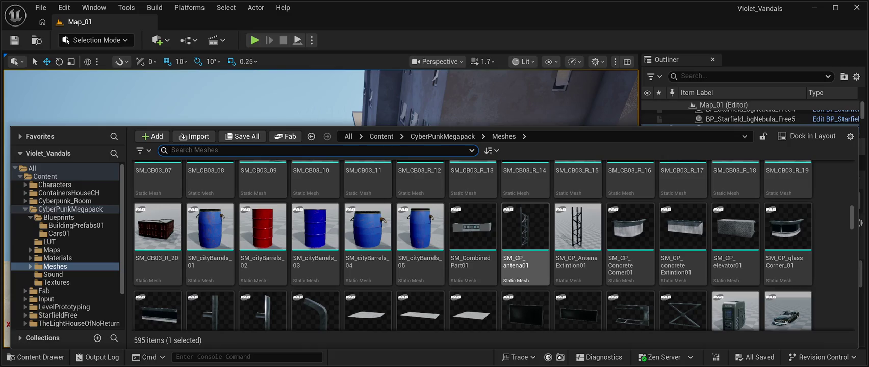
left_click(420, 240)
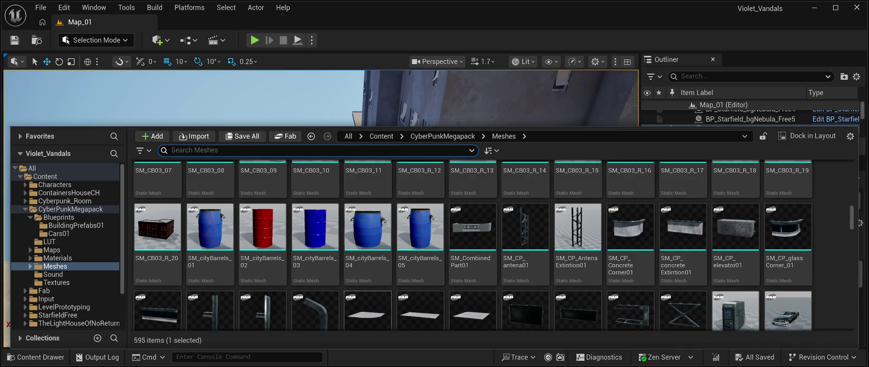
Step: Browse more of the megapack meshes, then close the Content Drawer with Ctrl+Space
scroll(367, 255, "up", 2)
scroll(367, 255, "down", 10)
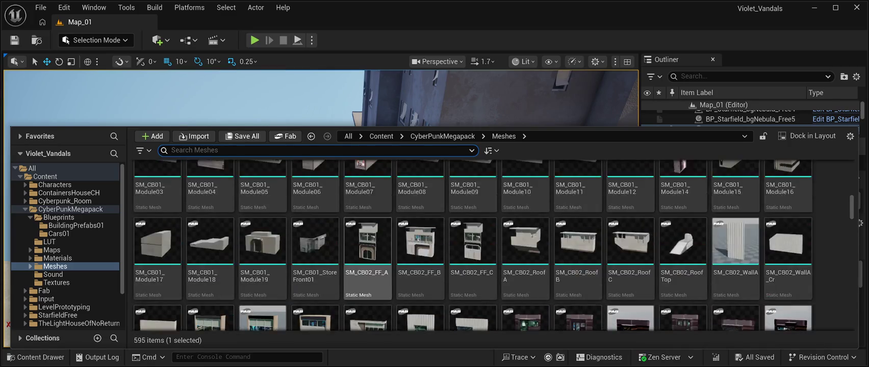
scroll(368, 244, "up", 3)
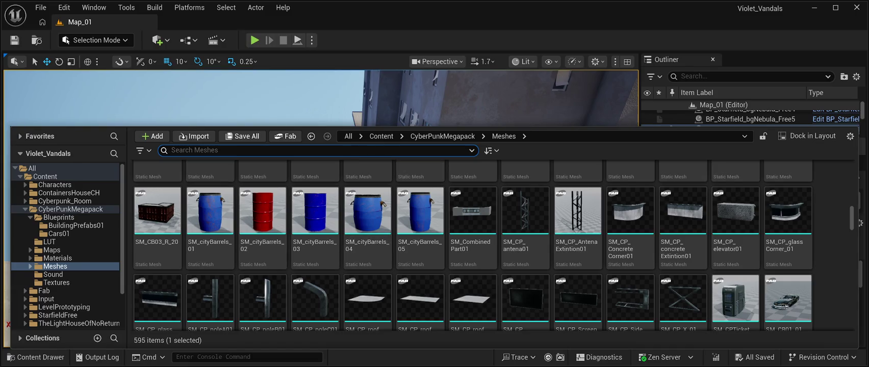
scroll(367, 301, "down", 10)
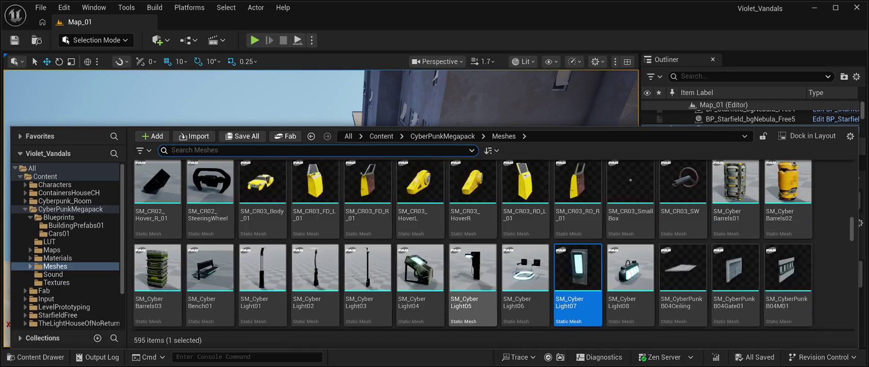
scroll(472, 285, "down", 10)
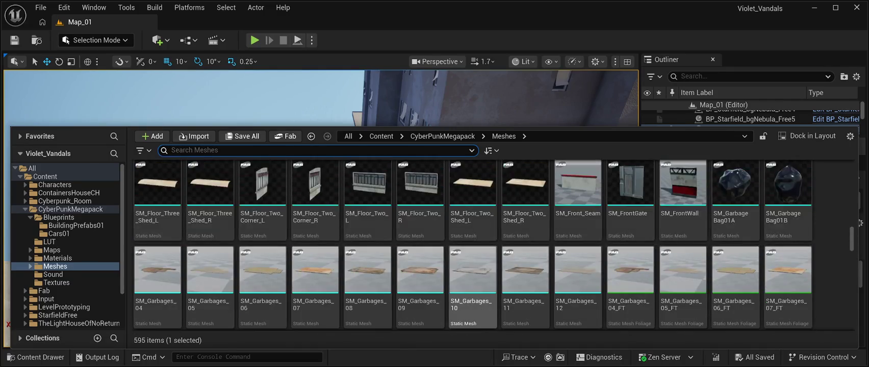
scroll(472, 286, "down", 3)
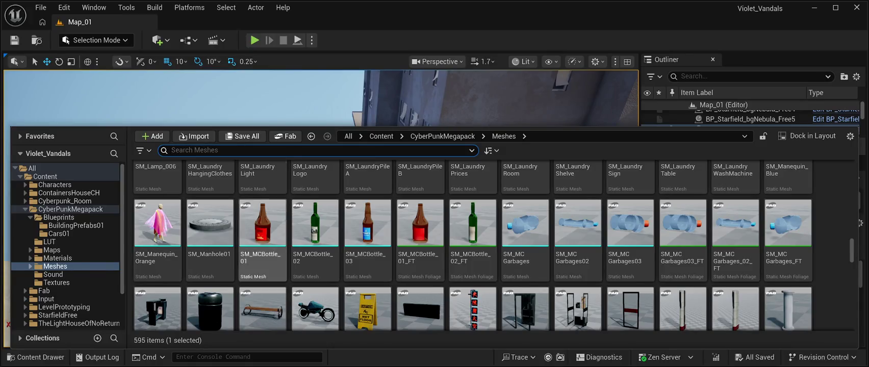
key("ctrl+space")
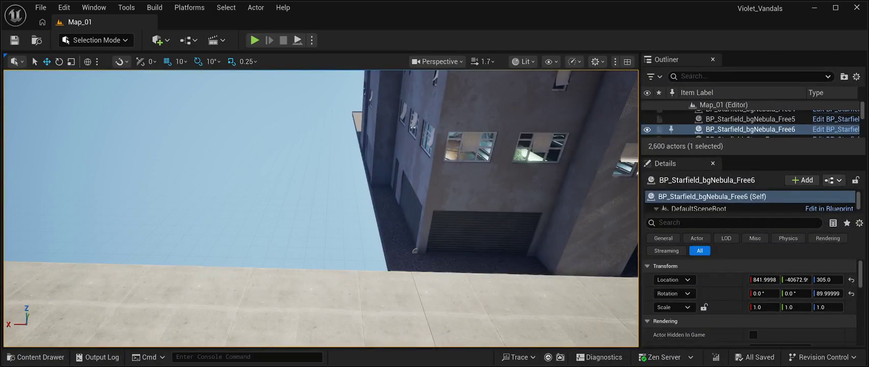
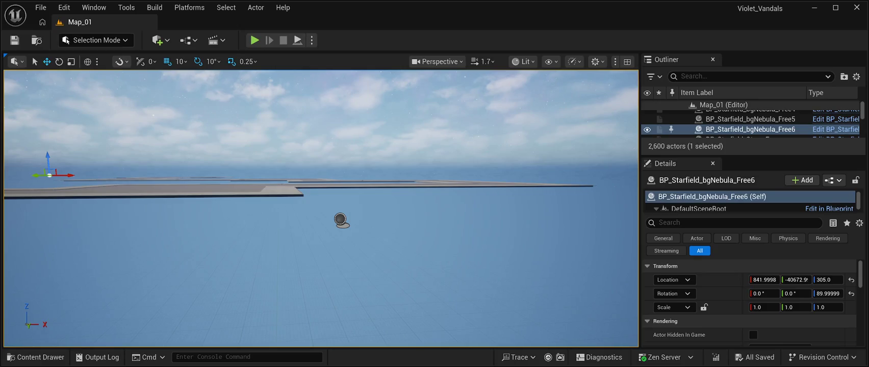
Step: Delete the BP_Starfield_bgNebula_Free6 actor from the level
left_click(341, 219)
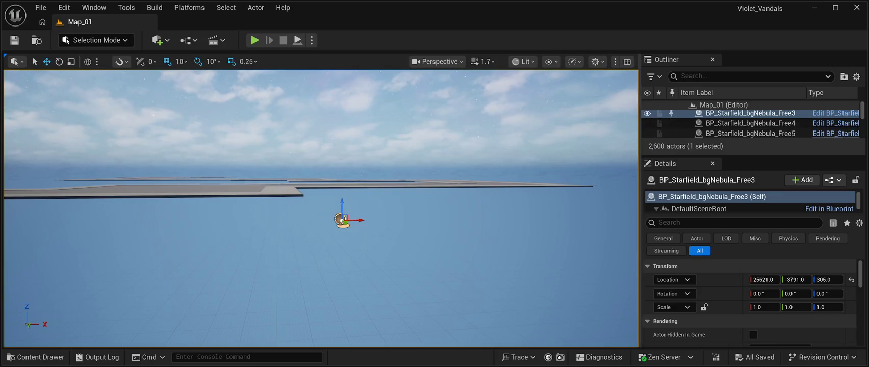
left_click_drag(357, 204, 418, 224)
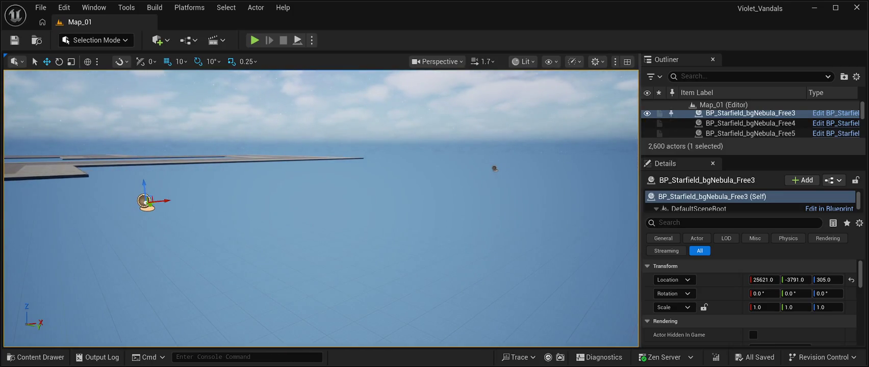
left_click(494, 169)
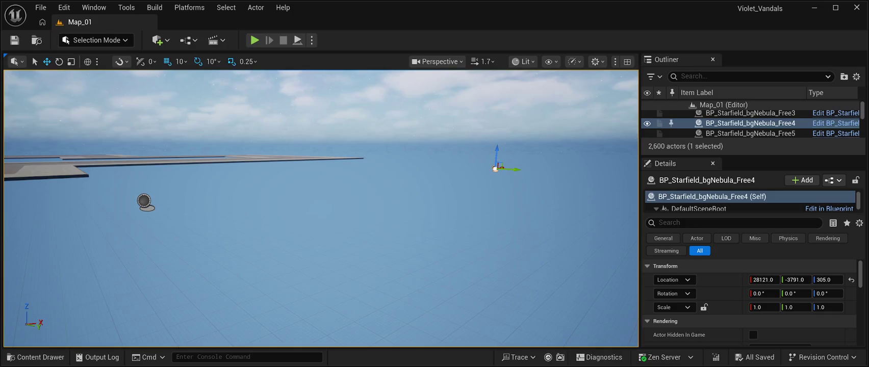
scroll(750, 130, "down", 1)
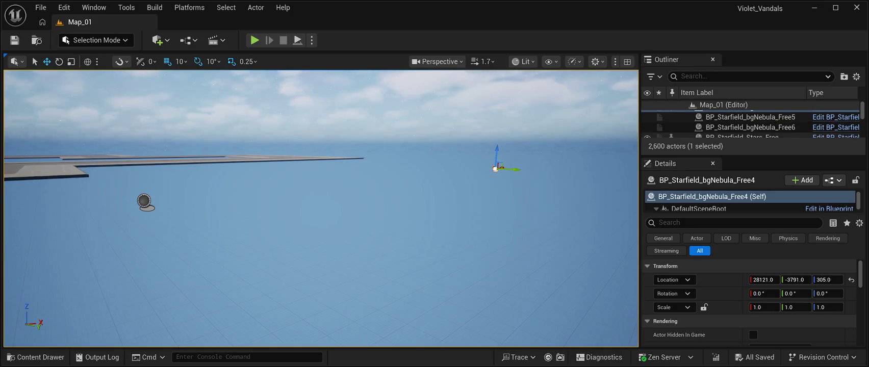
left_click(749, 127)
key("f")
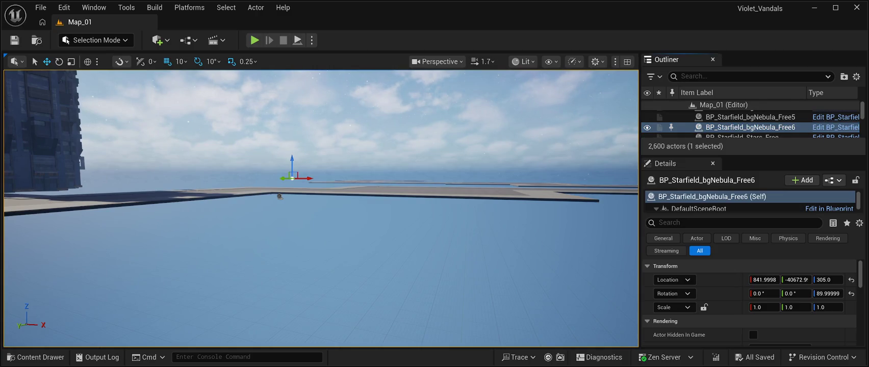
key("Delete")
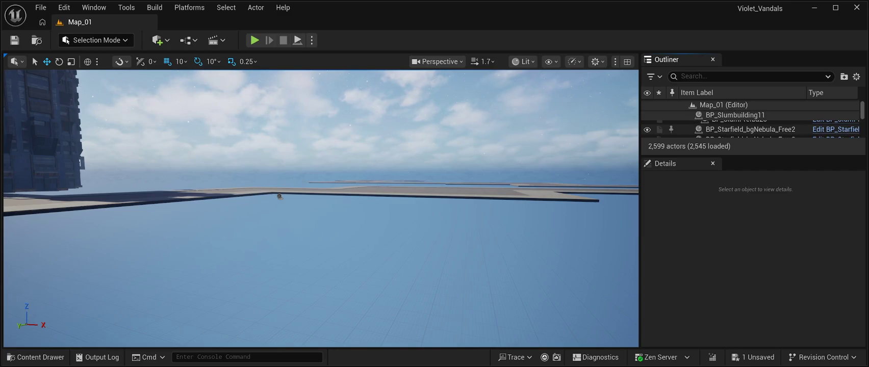
Step: Enlarge the Outliner and filter the actor list by 'nebula'
left_click(279, 196)
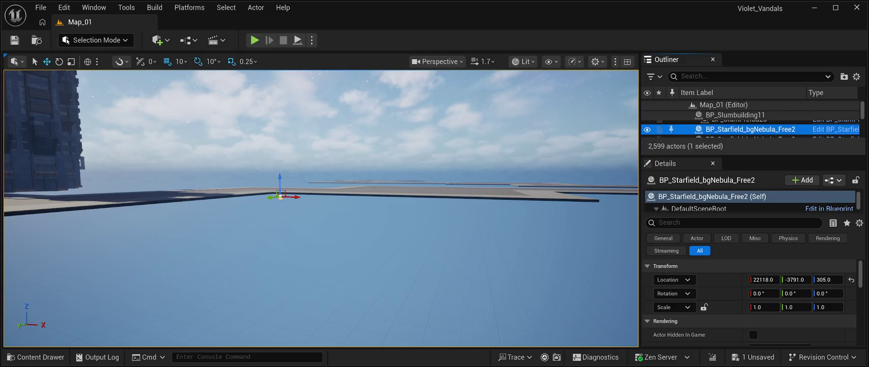
mouse_move(755, 156)
left_mouse_down()
mouse_move(755, 332)
mouse_move(755, 312)
left_mouse_up()
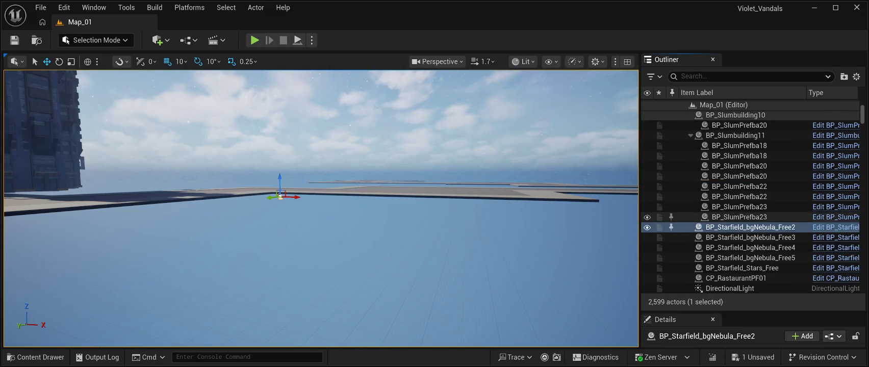
scroll(750, 206, "up", 1)
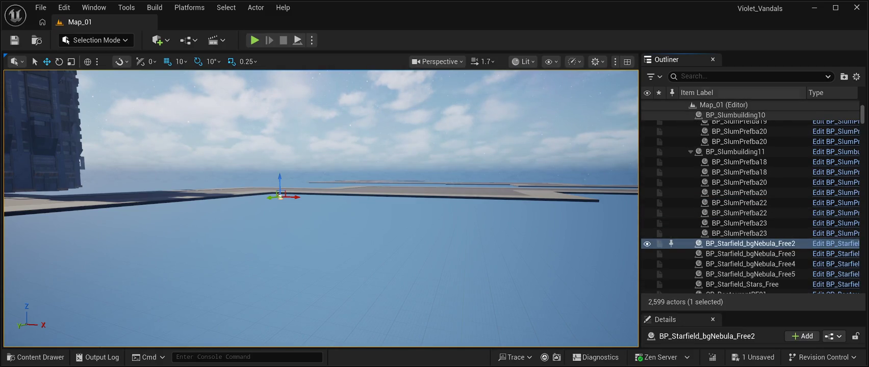
left_click(683, 76)
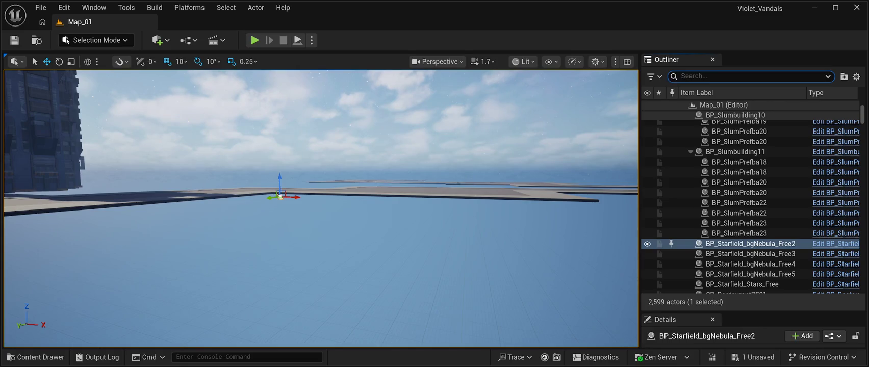
type("nebula")
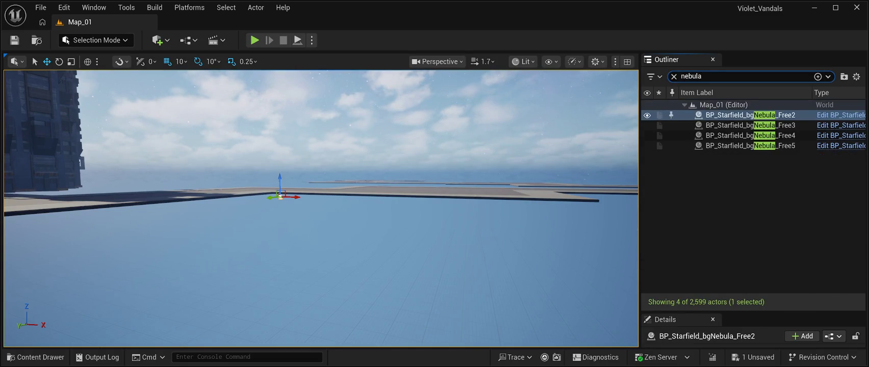
Step: Delete the BP_Starfield_bgNebula_Free3, Free4 and Free5 actors together
left_click(750, 125)
key("shift+Down")
key("shift+Down")
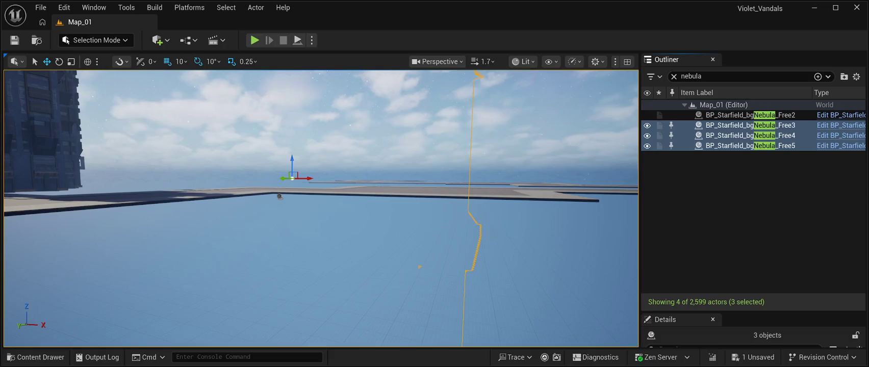
key("Delete")
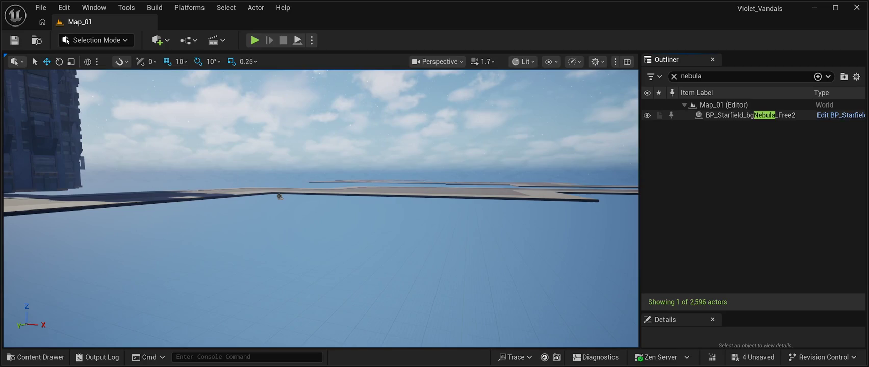
Step: Select the remaining Free2 nebula, save Map_01 and test it in Play In Editor
left_click(749, 114)
key("ctrl+s")
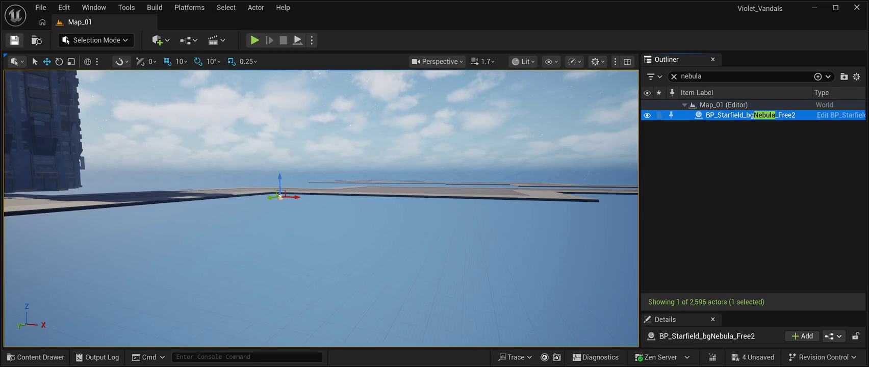
left_click(40, 7)
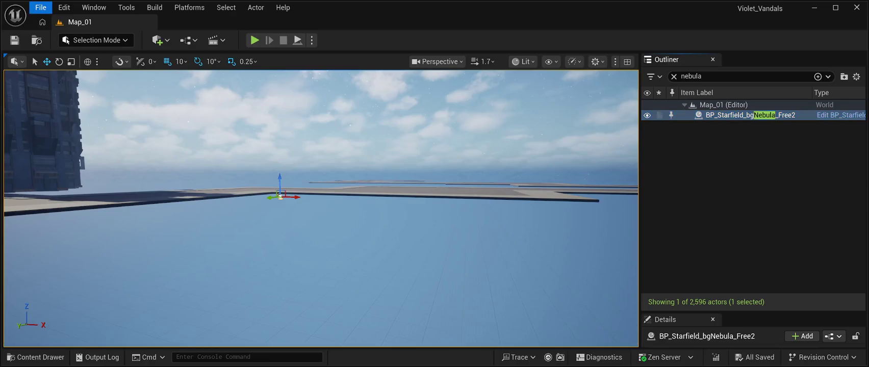
key("Escape")
left_click_drag(322, 204, 261, 194)
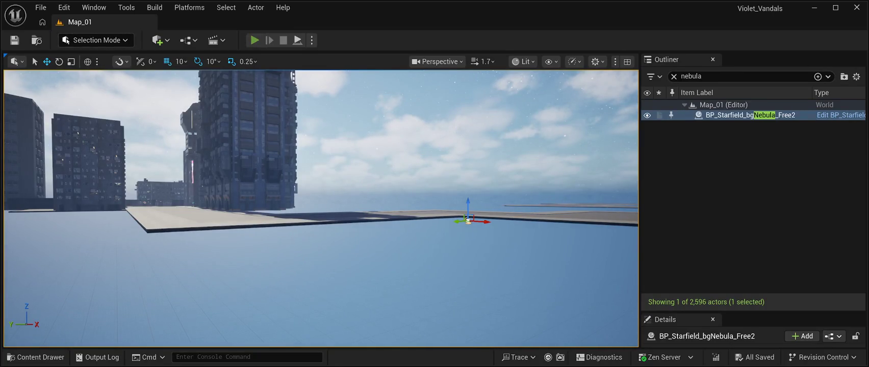
key("alt+p")
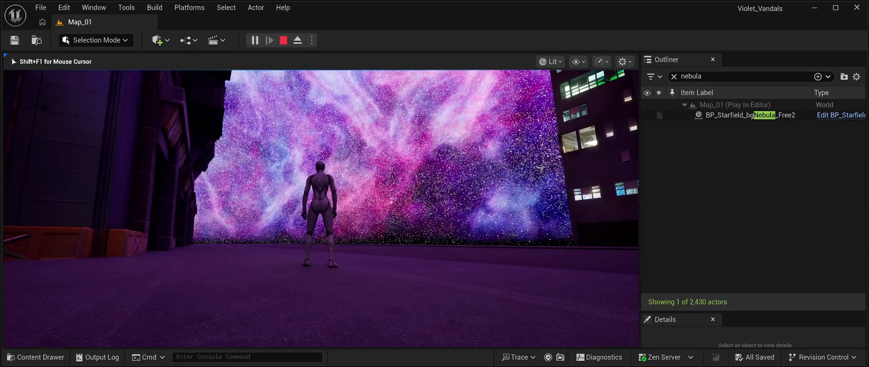
key("Escape")
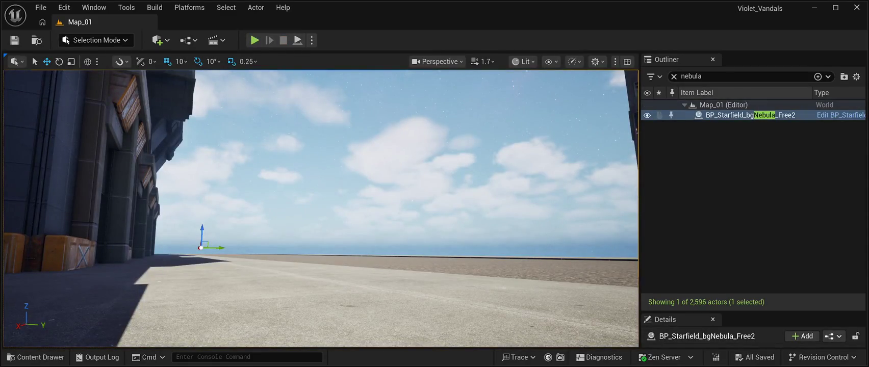
Step: Clear the Outliner search so all 2,596 actors show, and fly toward the buildings
left_click(702, 76)
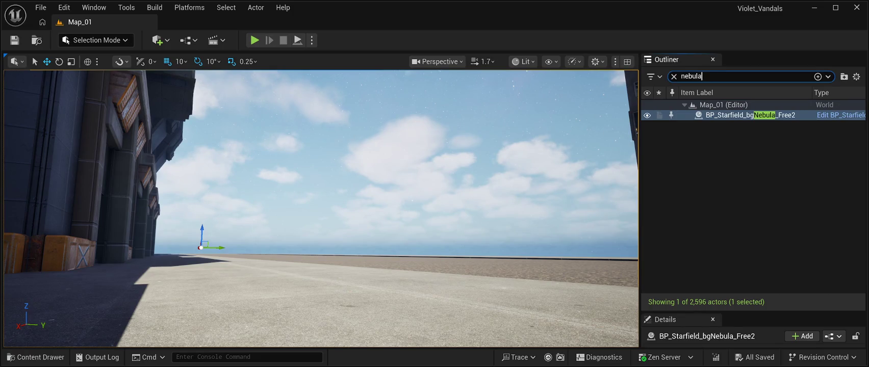
key("BackSpace")
key("BackSpace")
key("BackSpace")
type("star")
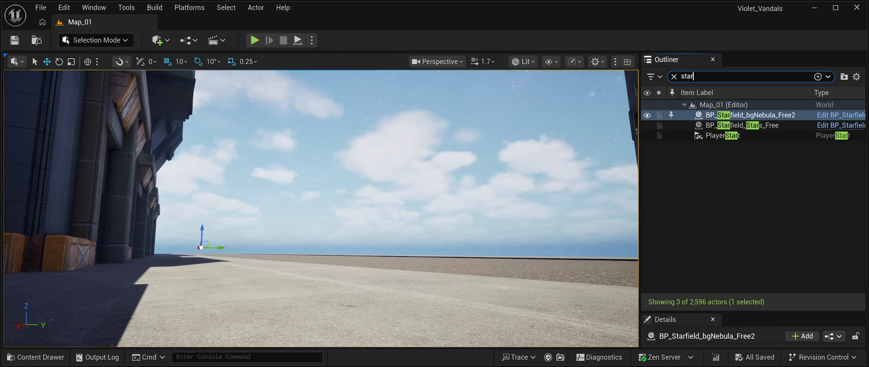
key("BackSpace")
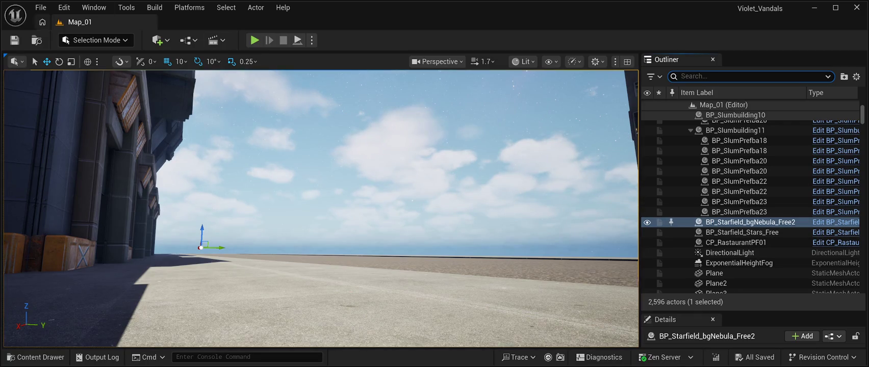
key("Escape")
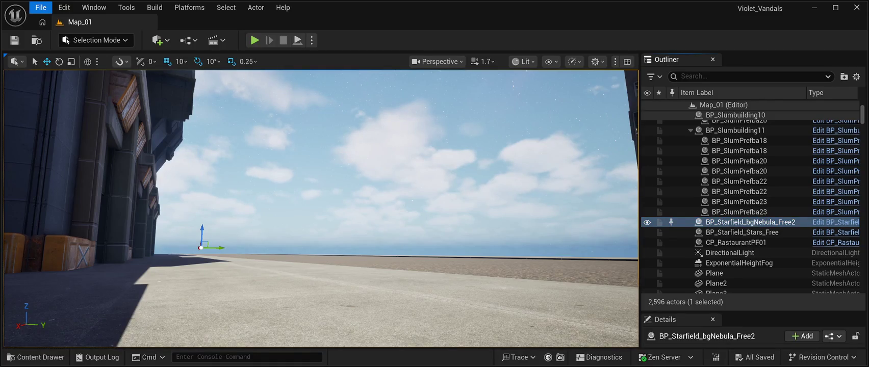
mouse_move(321, 215)
left_mouse_down()
mouse_move(275, 188)
mouse_move(226, 186)
mouse_move(222, 166)
left_mouse_up()
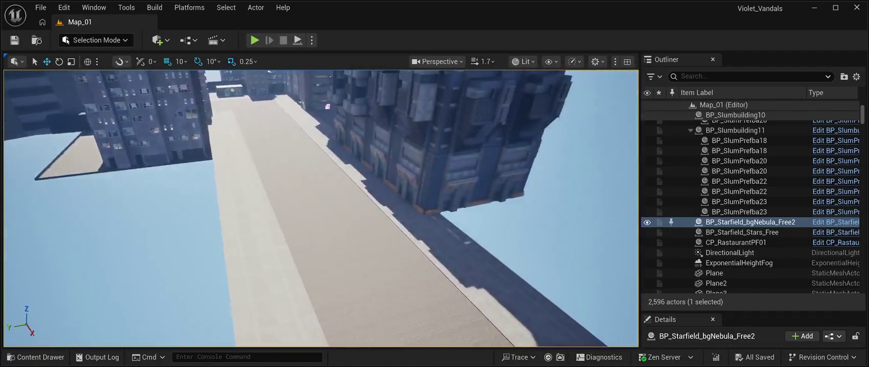
key("ctrl+space")
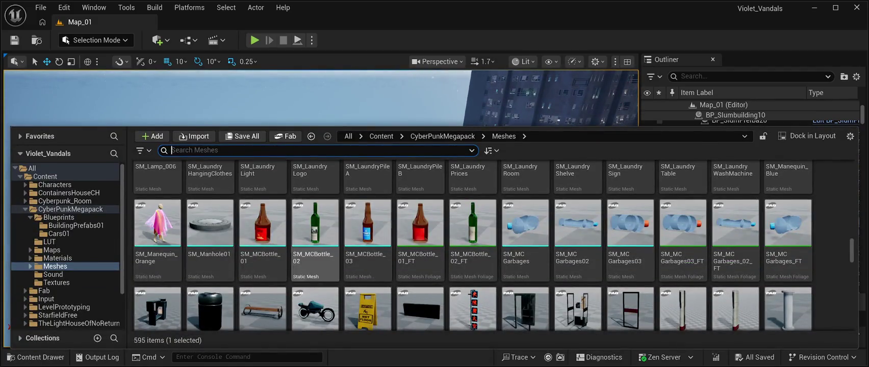
Step: Drag BP_SkyScraper06 from CyberPunkMegapack > Blueprints > BuildingPrefabs01 into the level
left_click(59, 217)
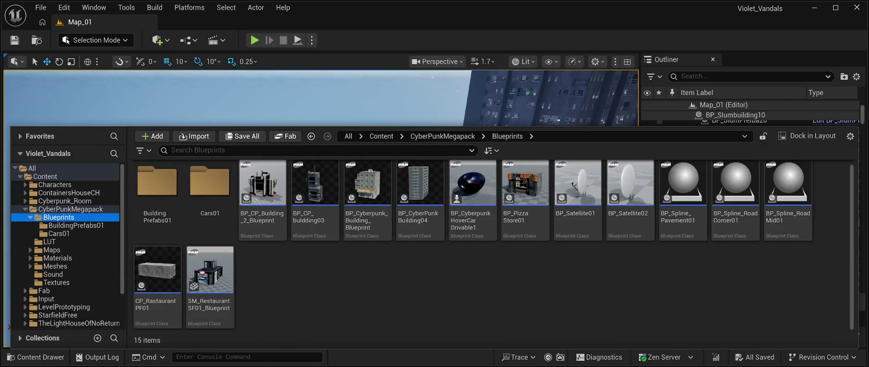
double_click(157, 194)
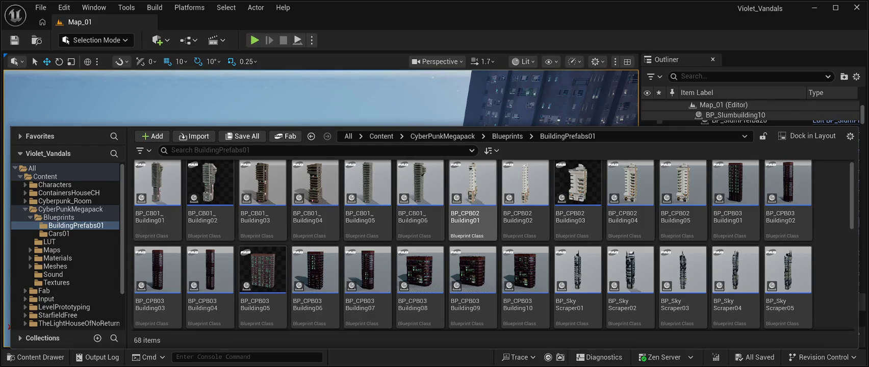
scroll(526, 275, "down", 2)
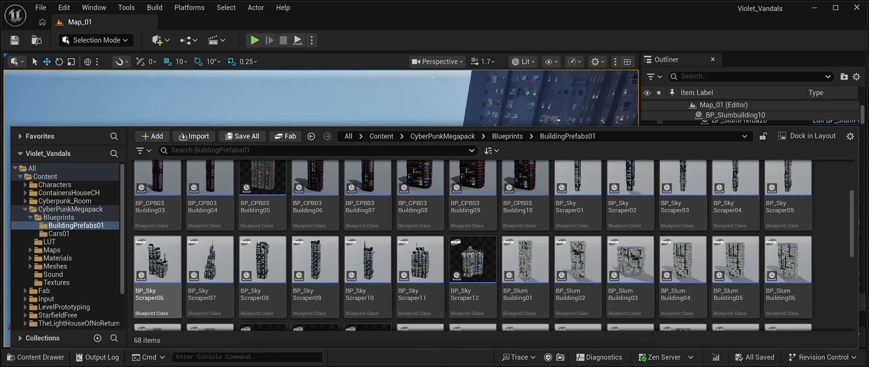
left_click_drag(158, 258, 153, 118)
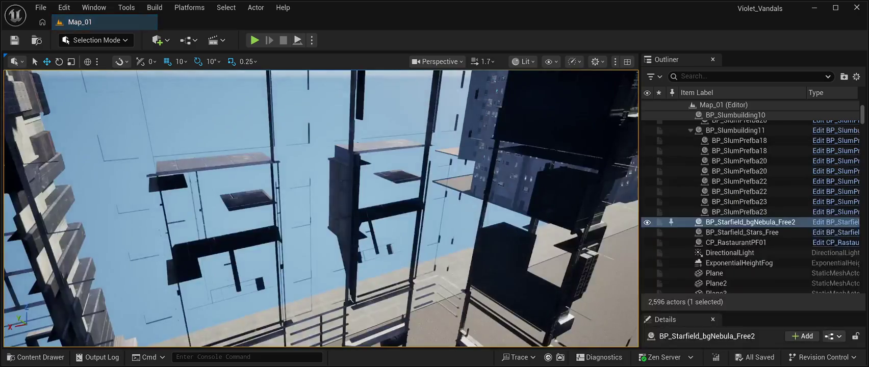
key("f")
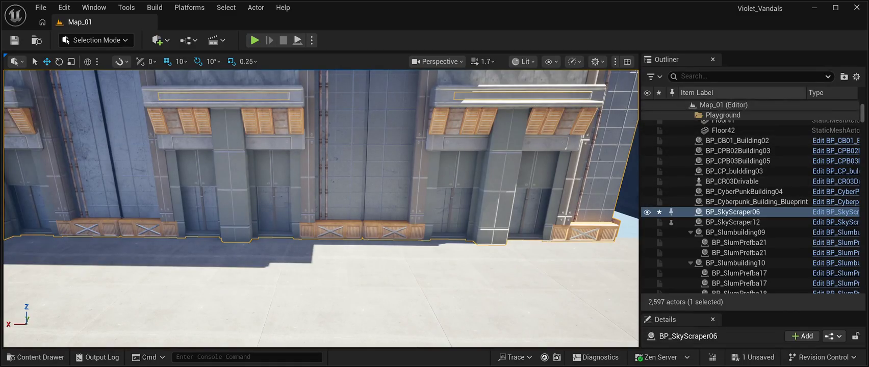
Step: Reset BP_SkyScraper06's Location from 8750, -550, 2760 to 0, 0, 0
left_click_drag(755, 311, 755, 117)
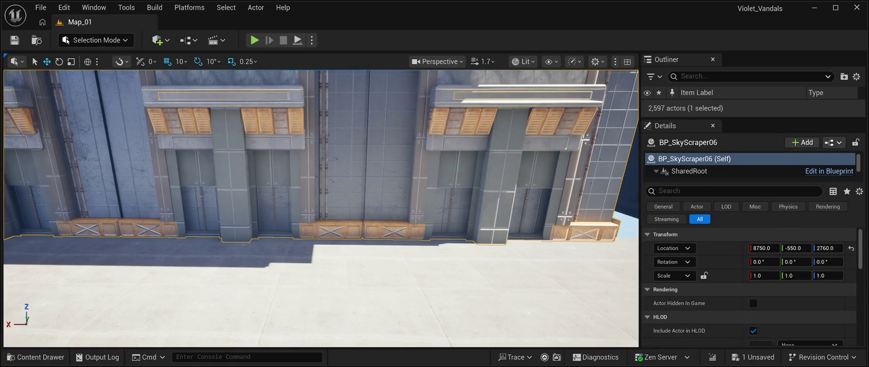
key("Right")
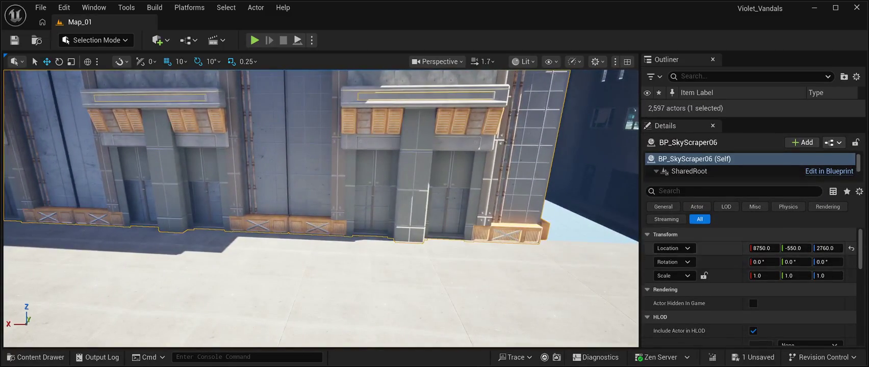
left_click(852, 247)
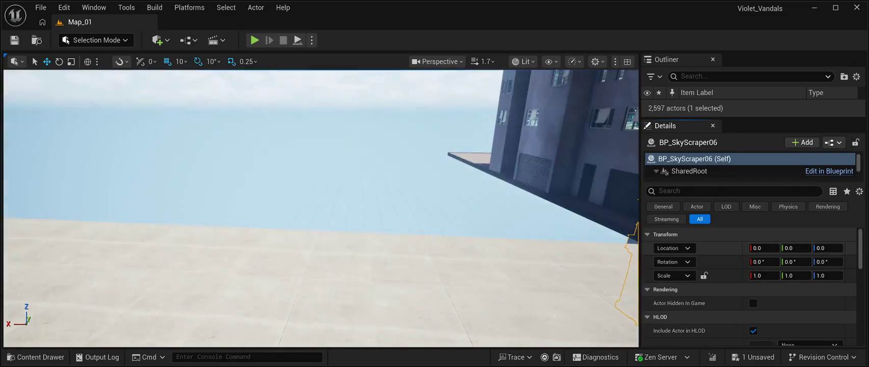
Step: Drag BP_SkyScraper06's Location fields to about 8617, -554, 2769 beside the street
key("f")
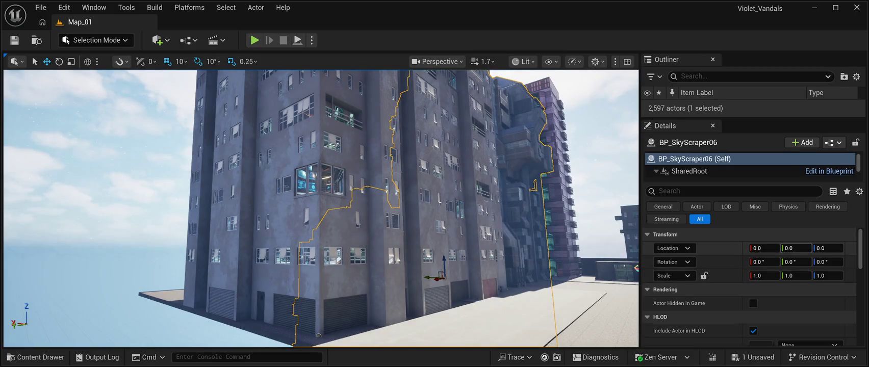
left_click_drag(764, 248, 847, 248)
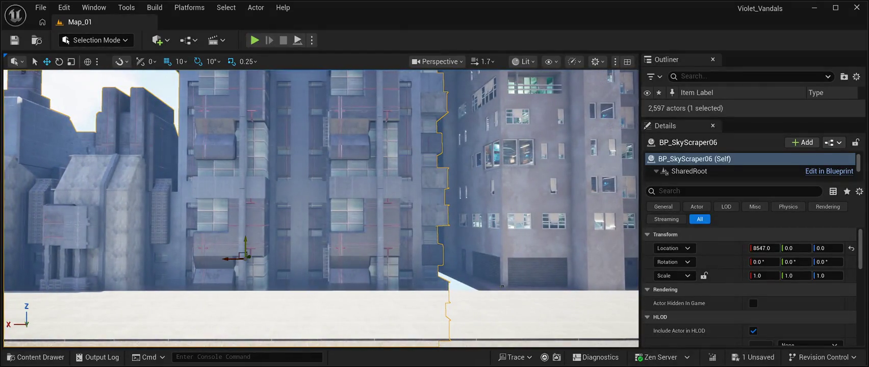
mouse_move(816, 248)
left_mouse_down()
mouse_move(851, 248)
mouse_move(811, 248)
left_mouse_up()
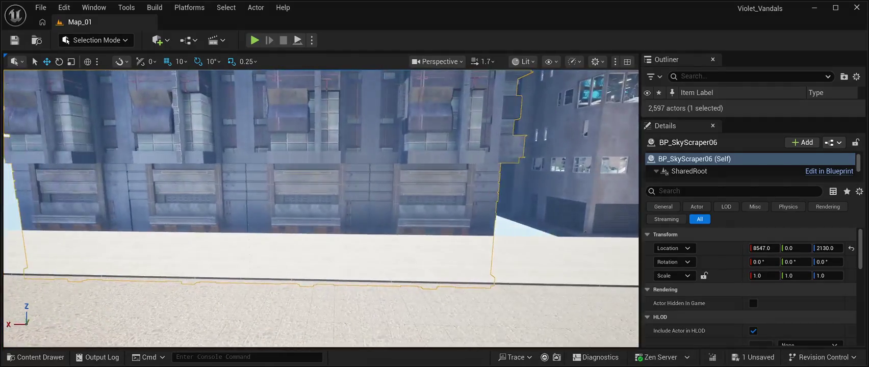
left_click_drag(826, 248, 852, 248)
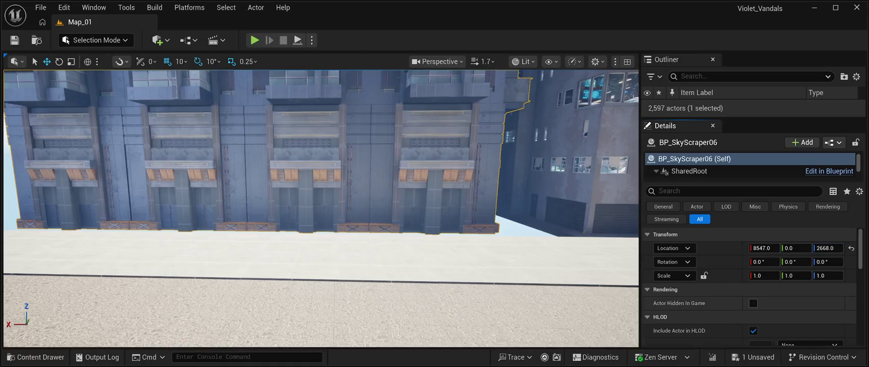
left_click_drag(795, 248, 786, 248)
scroll(322, 209, "up", 6)
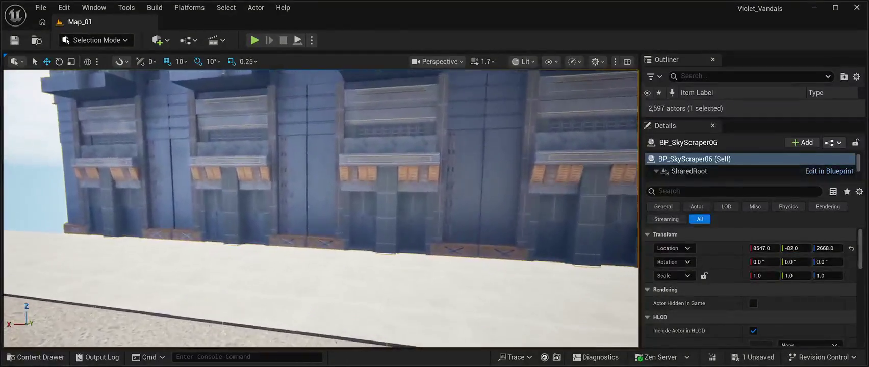
scroll(321, 209, "down", 5)
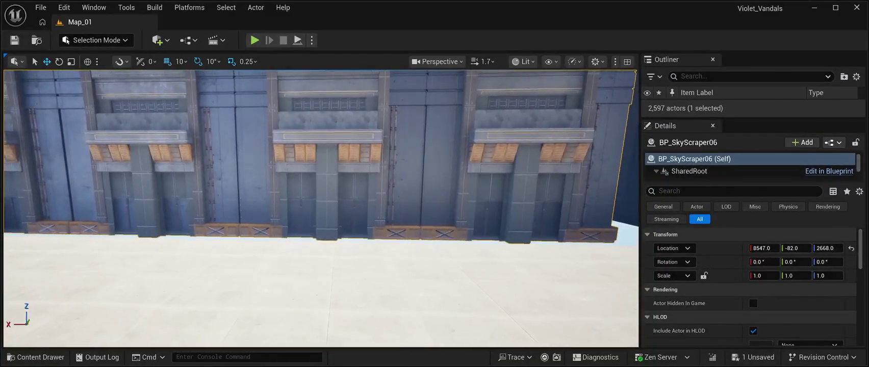
left_click_drag(796, 248, 774, 247)
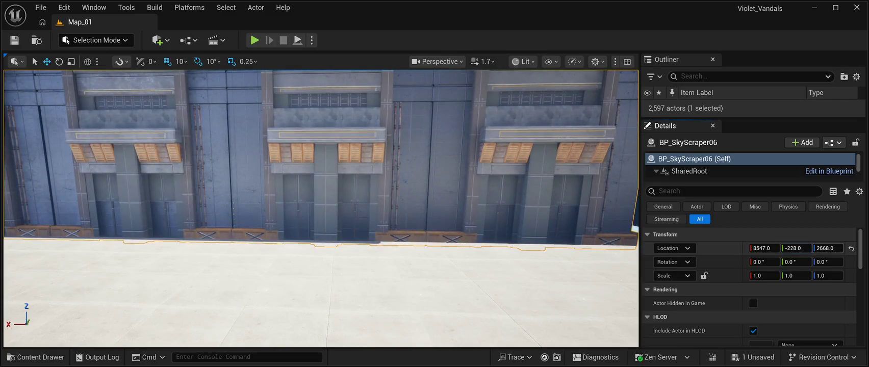
left_click_drag(827, 248, 837, 248)
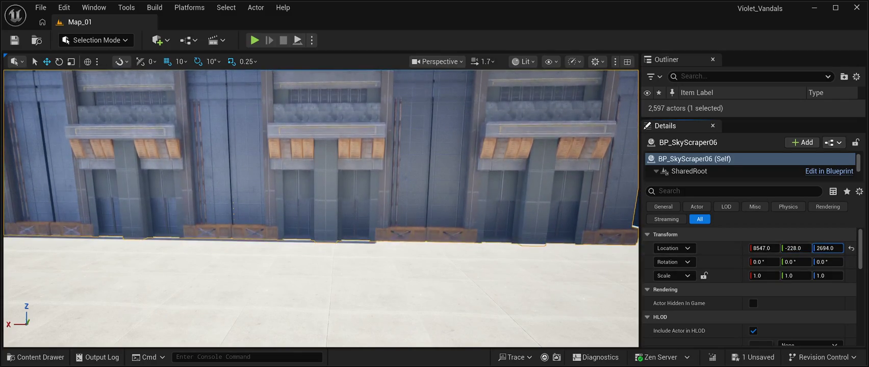
scroll(321, 204, "up", 10)
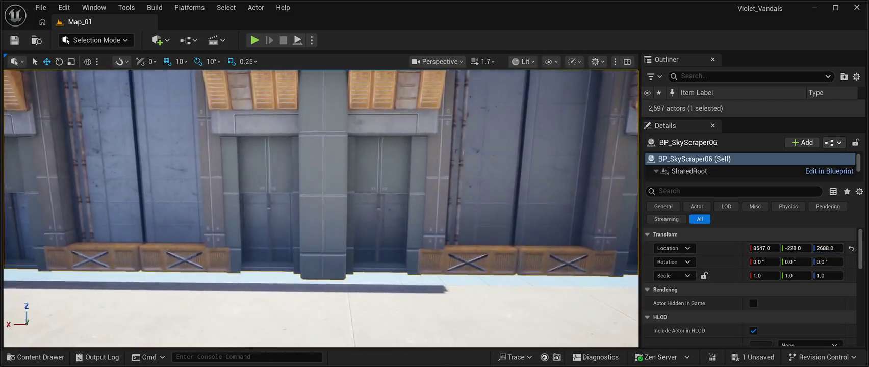
left_click_drag(795, 247, 763, 248)
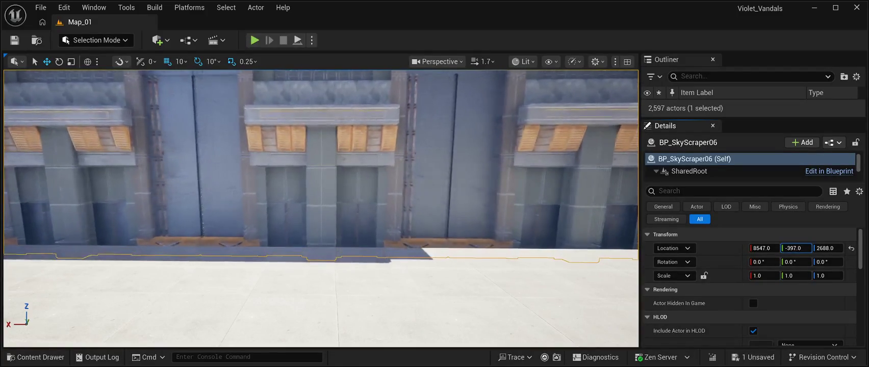
left_click_drag(827, 247, 836, 248)
mouse_move(321, 204)
left_mouse_down()
mouse_move(296, 193)
mouse_move(326, 183)
mouse_move(322, 155)
left_mouse_up()
mouse_move(794, 248)
left_mouse_down()
mouse_move(775, 248)
mouse_move(822, 248)
left_mouse_up()
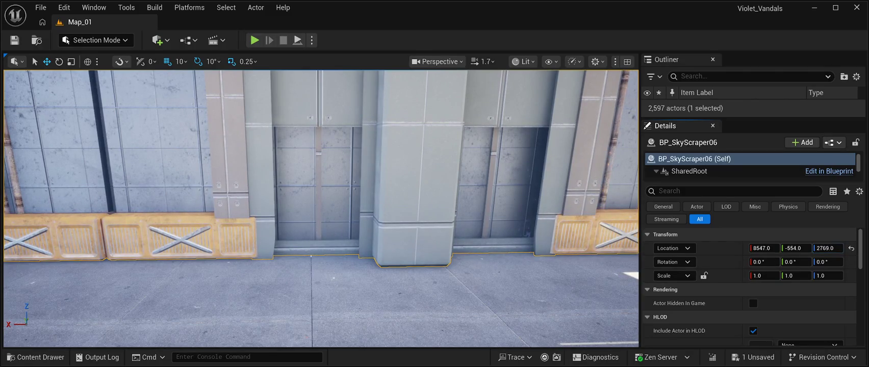
Step: Fly along the facades to check the skyscraper's alignment, then save the level
key("Down")
key("Down")
key("Down")
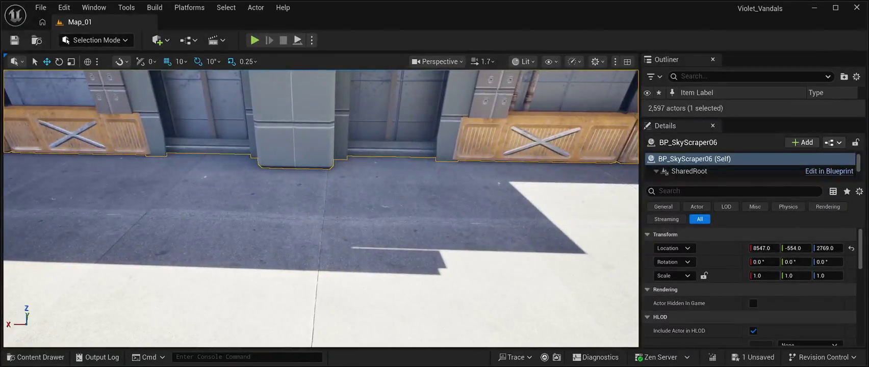
key("Right")
key("Right")
key("Right")
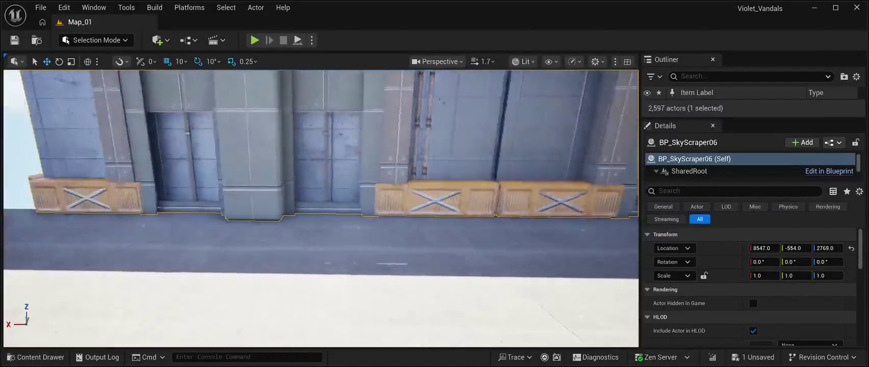
key("Up")
key("Up")
key("Up")
key("Left")
key("Left")
key("Left")
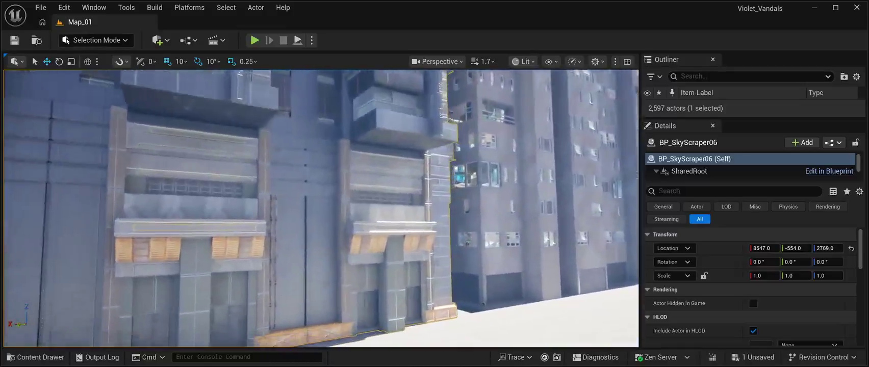
key("Up")
key("Up")
key("Up")
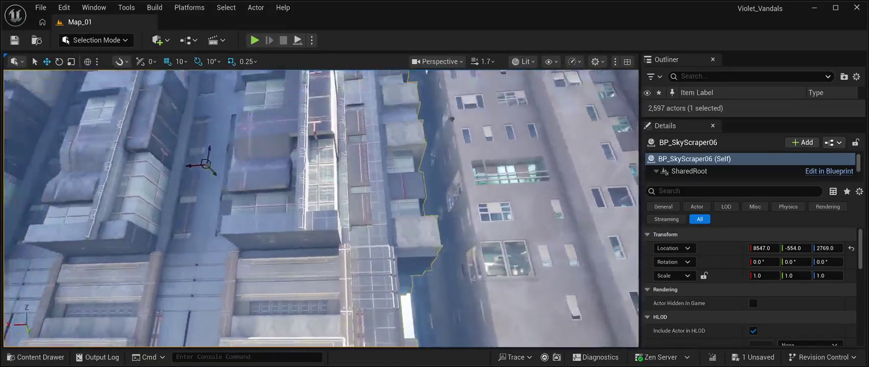
key("Down")
key("Down")
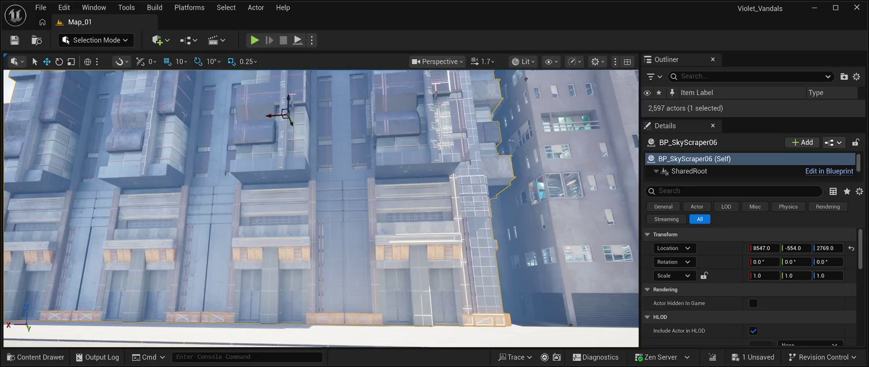
key("Right")
key("Right")
key("Right")
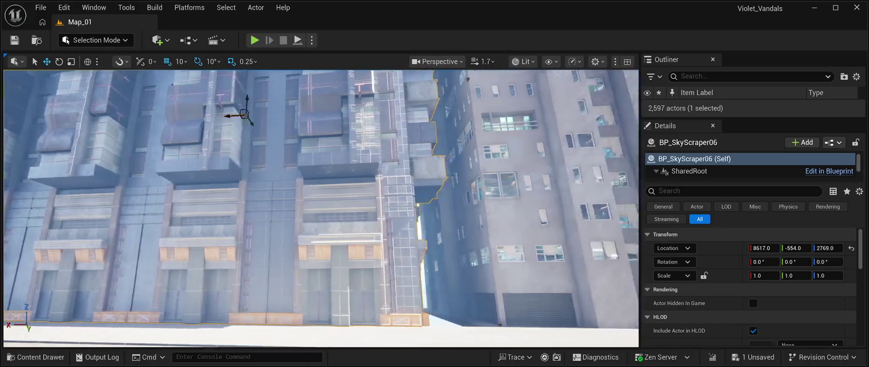
key("Up")
key("Up")
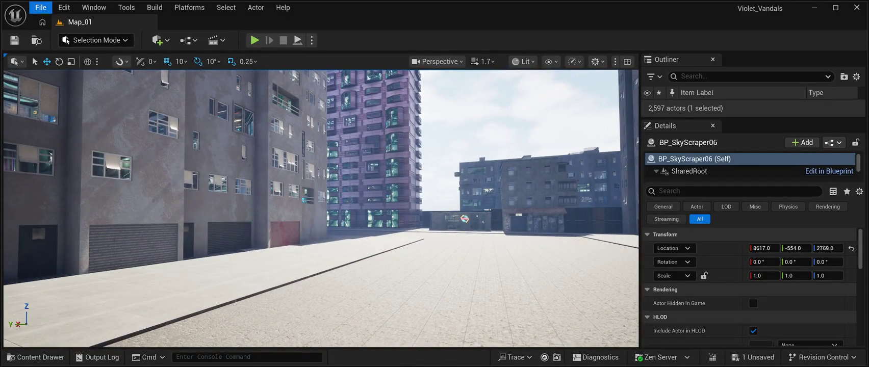
key("ctrl+s")
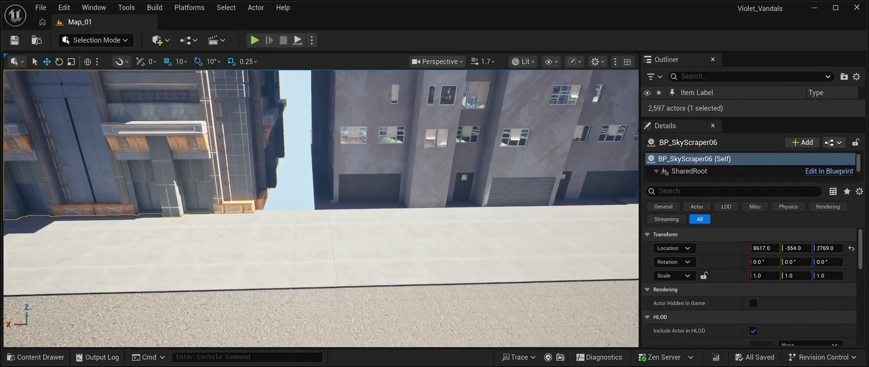
Step: Duplicate floor tile Floor42 and slide the copy, Floor43, into the alley at 8070, 11, 0
left_click(459, 168)
key("ctrl+d")
mouse_move(433, 152)
left_mouse_down()
mouse_move(101, 151)
mouse_move(139, 157)
left_mouse_up()
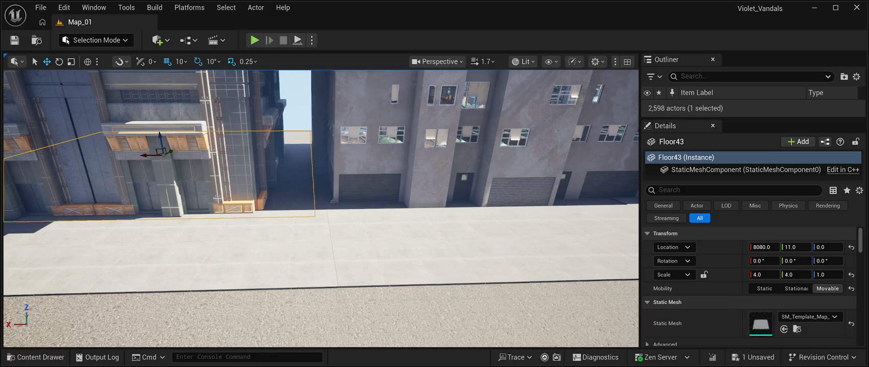
left_click(419, 252)
key("f")
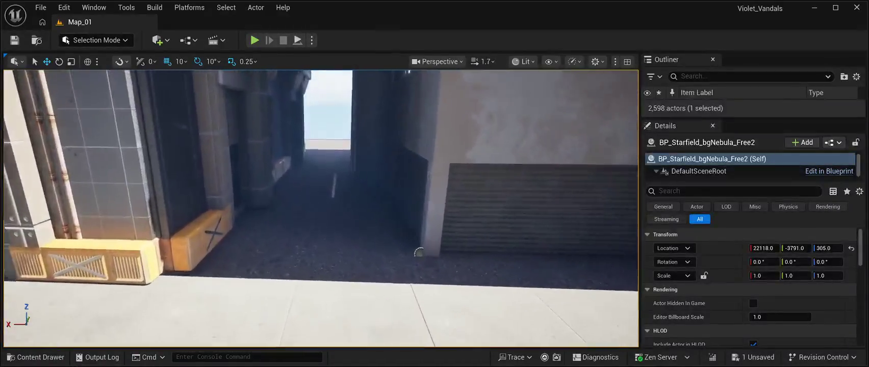
key("ctrl+z")
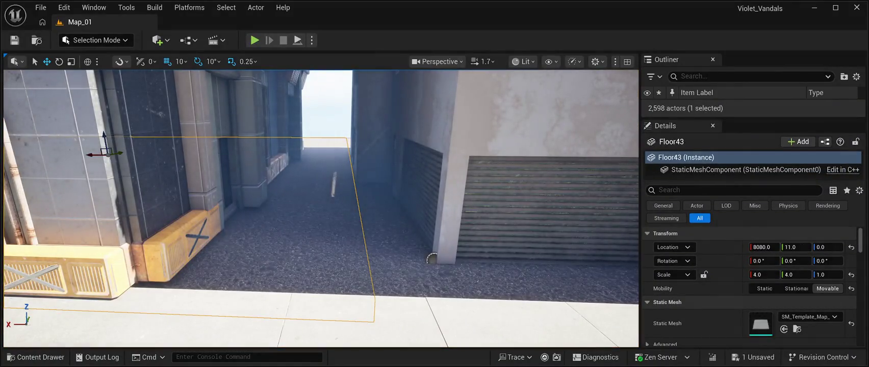
left_click_drag(92, 156, 93, 156)
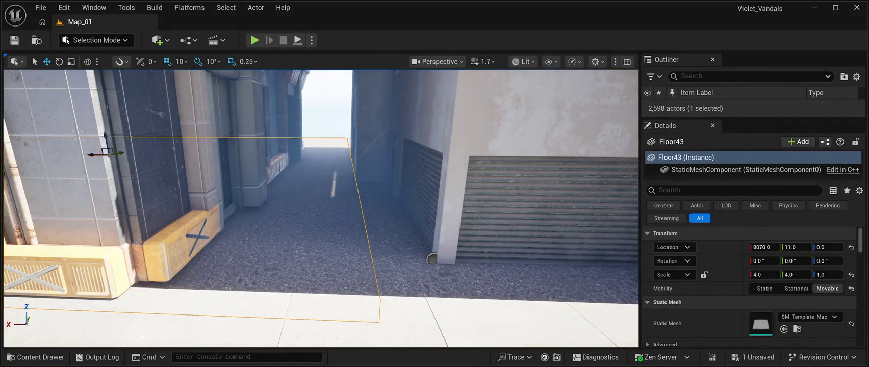
left_click(431, 259)
key("f")
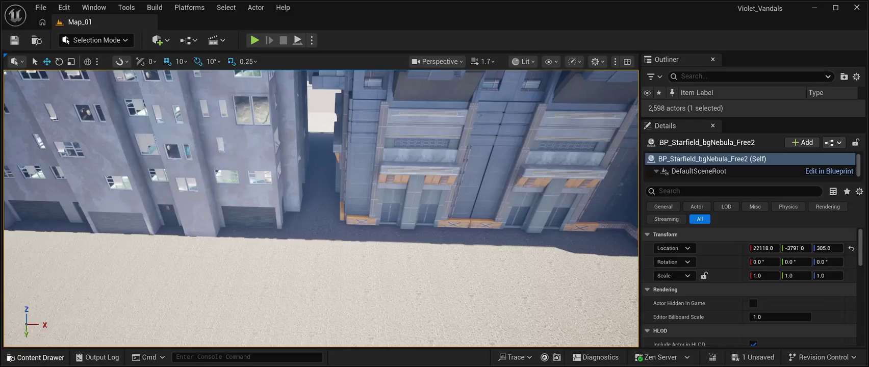
Step: Drag SM_CH_Container_Metal_A1 from ContainersHouseCH > StaticMesh > MergeActors onto the street
key("ctrl+space")
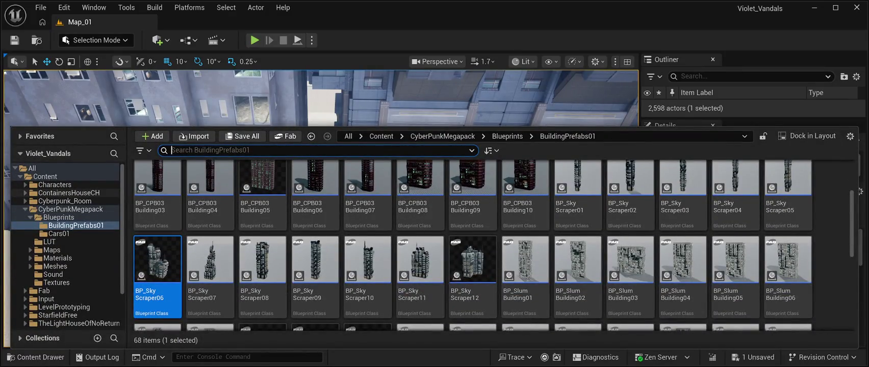
left_click(69, 193)
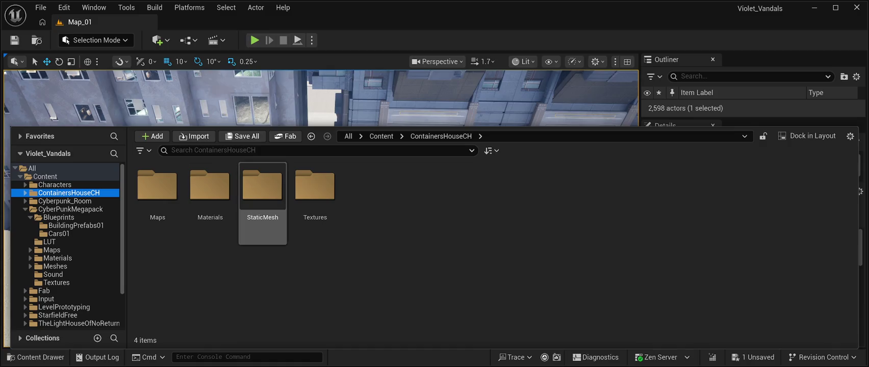
double_click(262, 189)
double_click(157, 189)
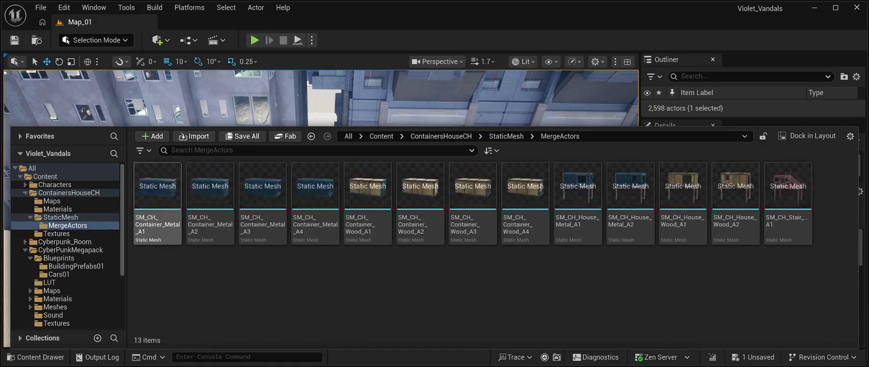
mouse_move(158, 186)
left_mouse_down()
mouse_move(306, 164)
mouse_move(331, 232)
mouse_move(166, 202)
left_mouse_up()
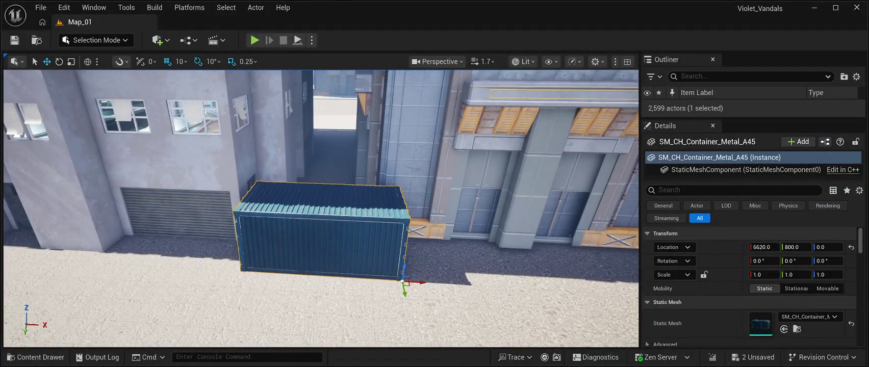
Step: Rotate the container -90° in yaw and slide it along the street toward the alley
key("e")
mouse_move(384, 293)
left_mouse_down()
mouse_move(408, 293)
mouse_move(430, 280)
left_mouse_up()
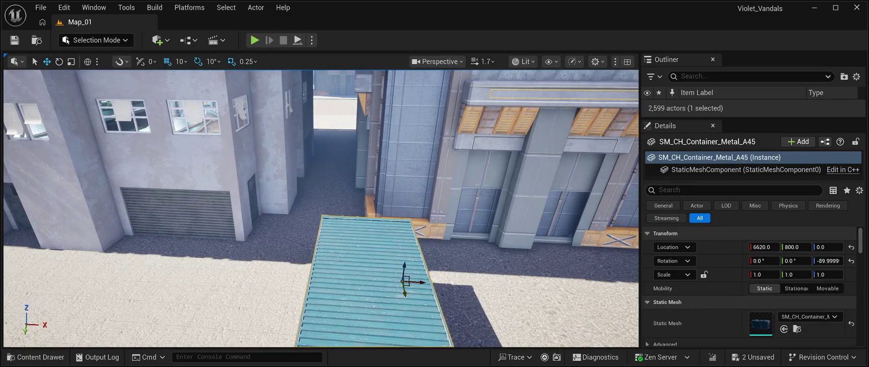
left_click_drag(421, 281, 378, 274)
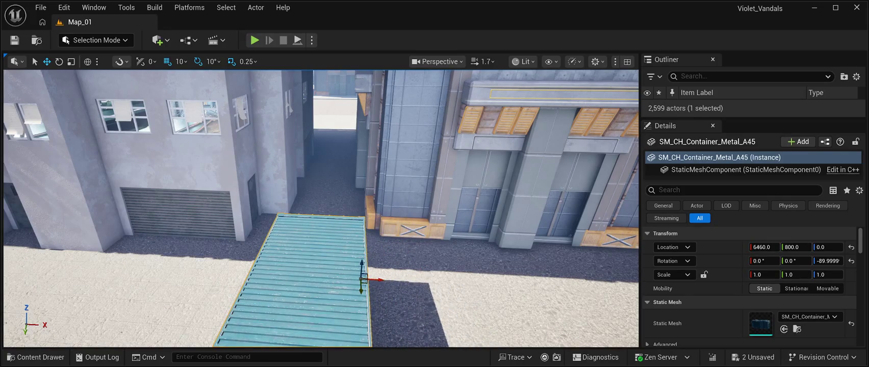
key("w")
left_click_drag(357, 302, 357, 257)
Step: Fit the container between the alley walls at 6410, -610, 0
key("w")
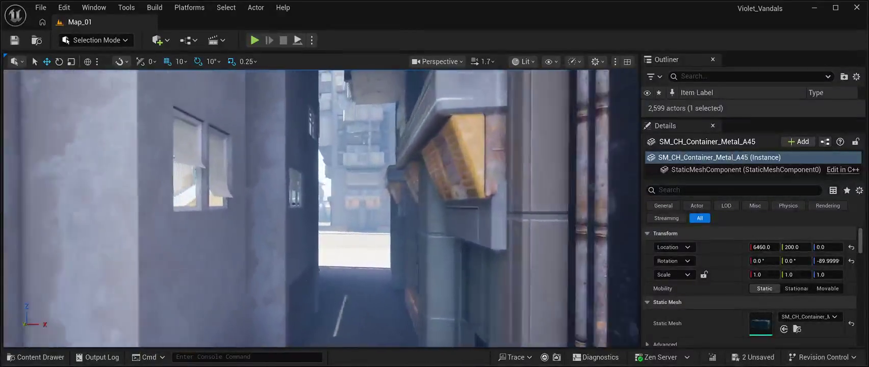
key("w")
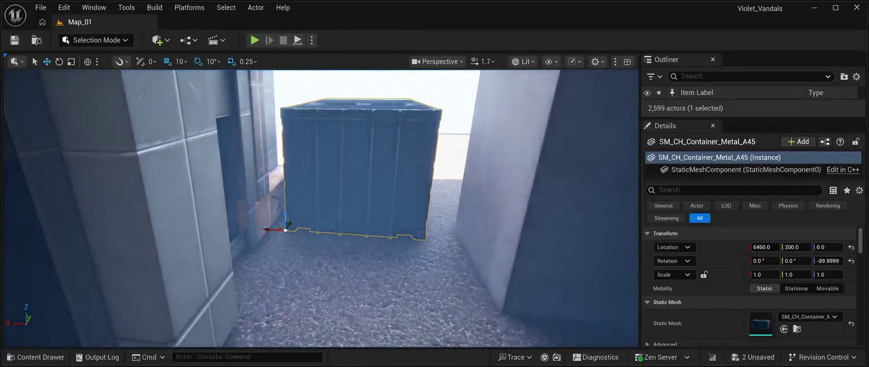
mouse_move(278, 232)
left_mouse_down()
mouse_move(281, 263)
mouse_move(242, 297)
left_mouse_up()
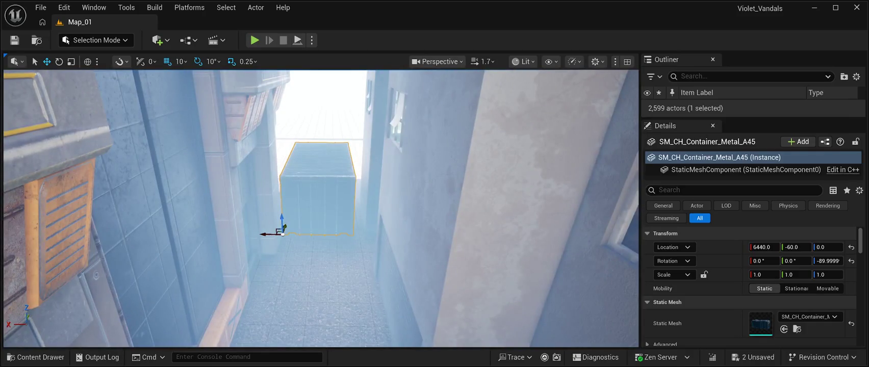
left_click_drag(283, 235, 285, 243)
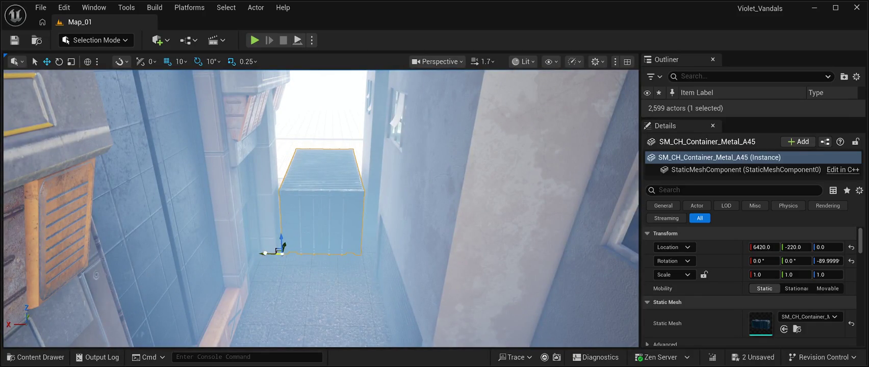
key("w")
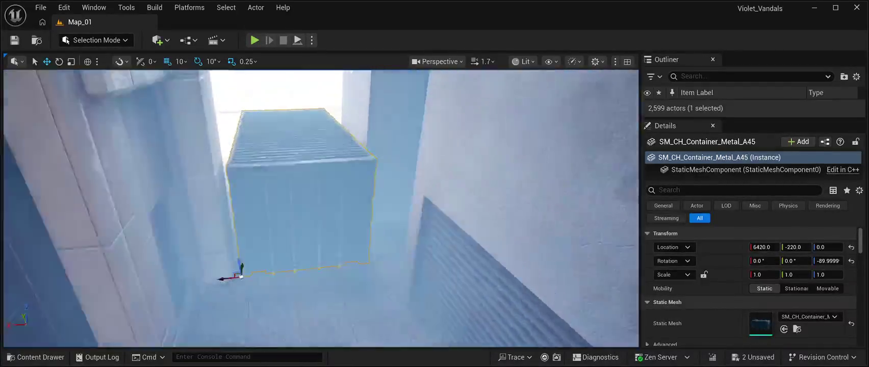
key("s")
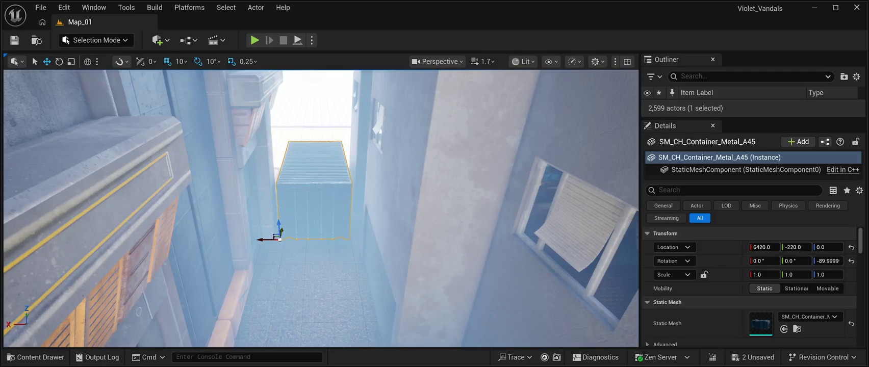
left_click_drag(283, 229, 283, 283)
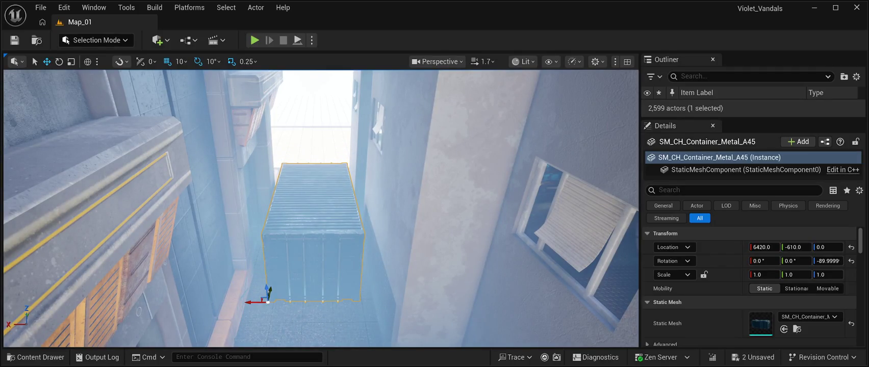
left_click_drag(249, 302, 252, 301)
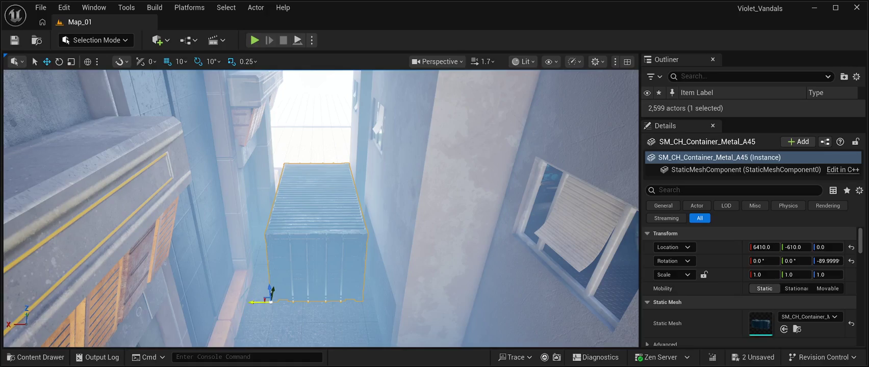
key("f")
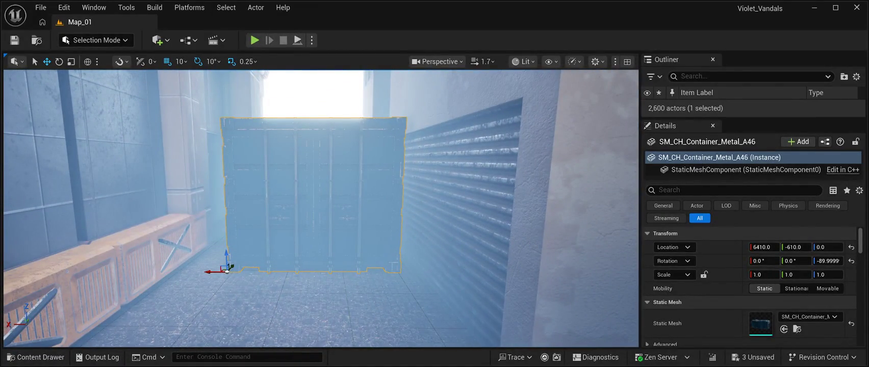
Step: Raise the duplicated container to Z 270, stacking it on the first, then deselect it
left_click_drag(227, 258, 220, 116)
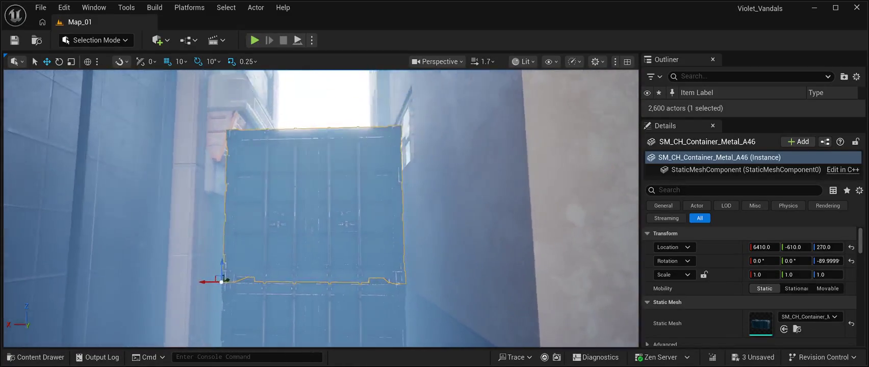
left_click(321, 97)
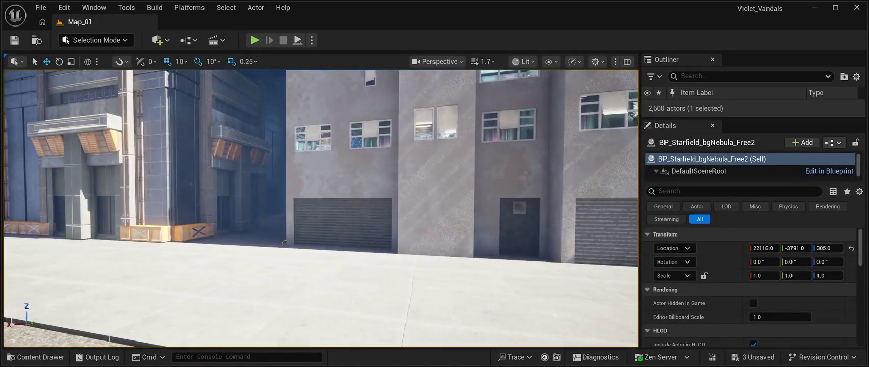
Step: Save Map_01 and launch it in Play In Editor to test the blocked alley
key("ctrl+s")
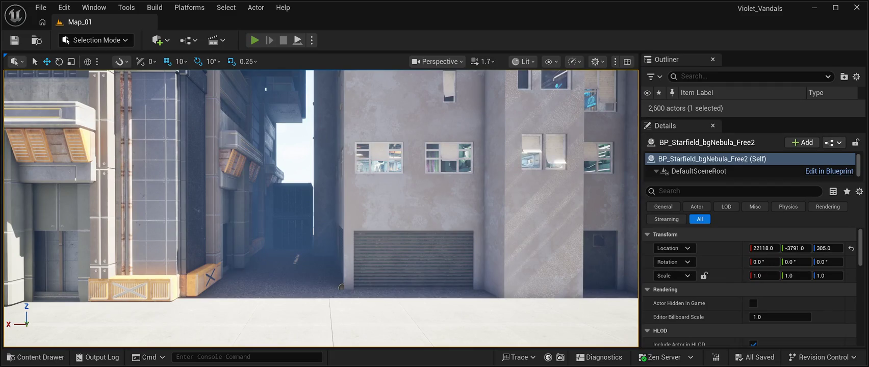
key("alt+p")
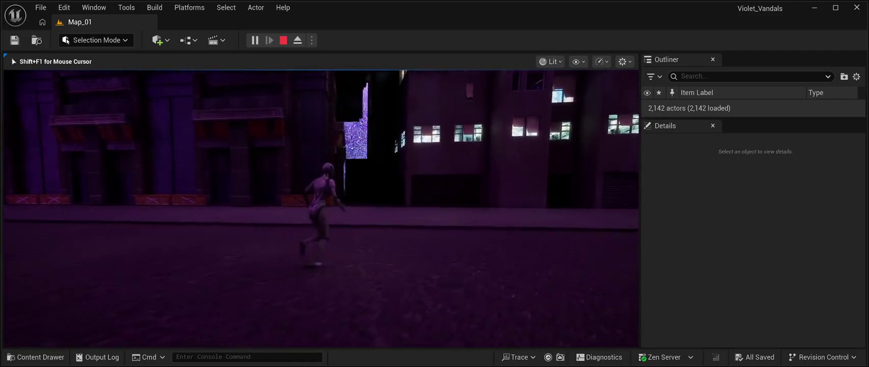
Step: Run the character through the dark alley and down the street toward the galaxy wall
key("w")
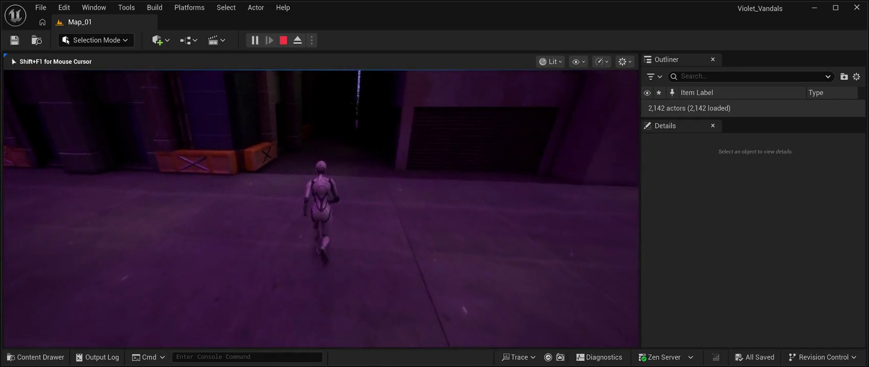
key("w")
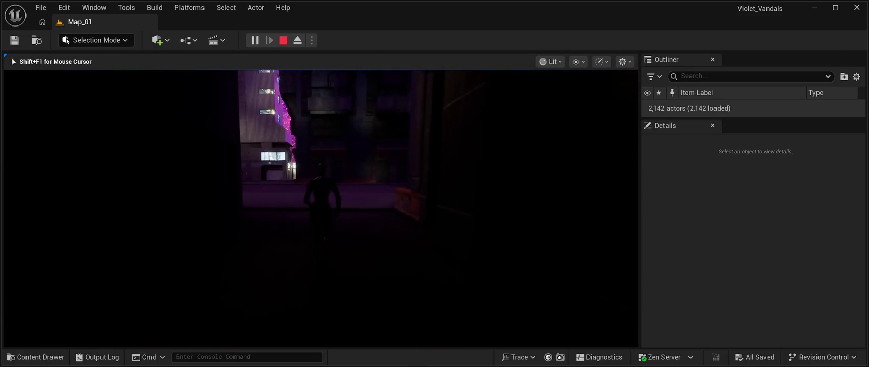
key("w")
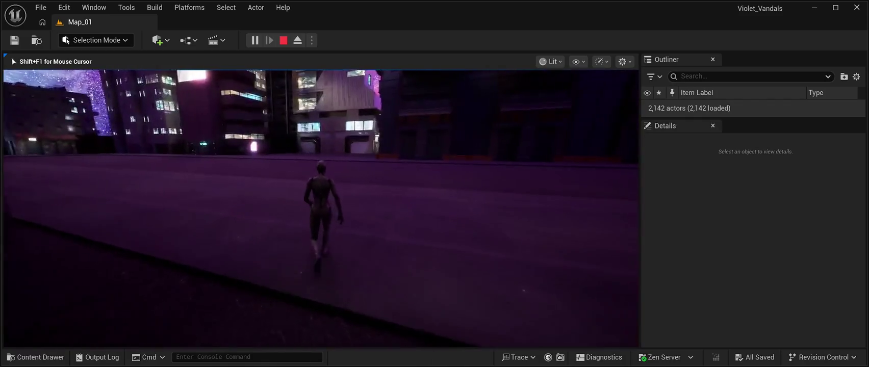
key("w")
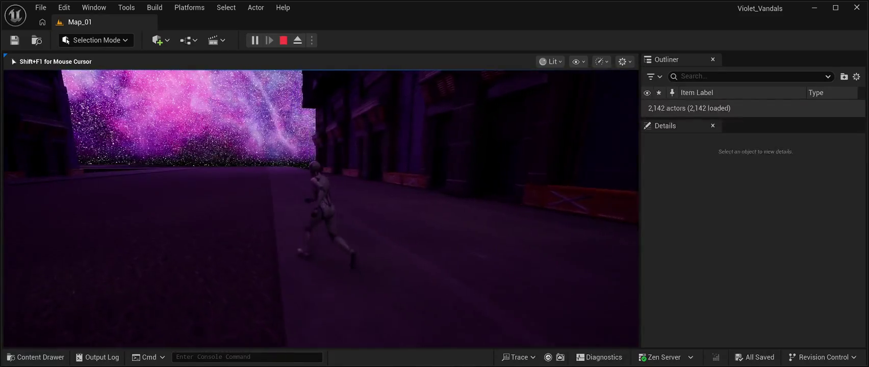
key("w")
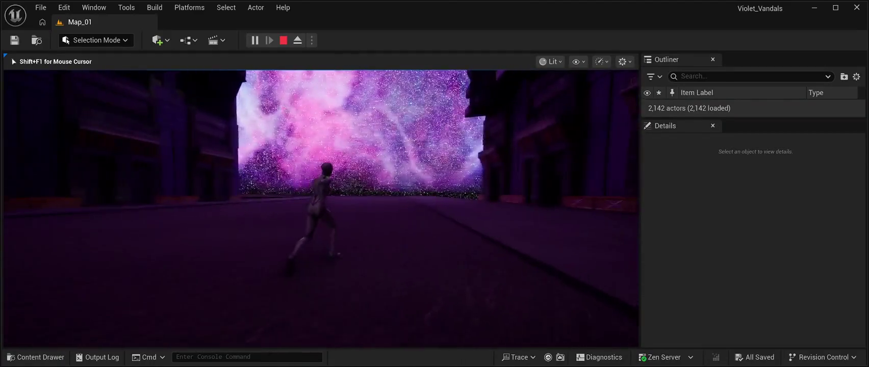
key("w")
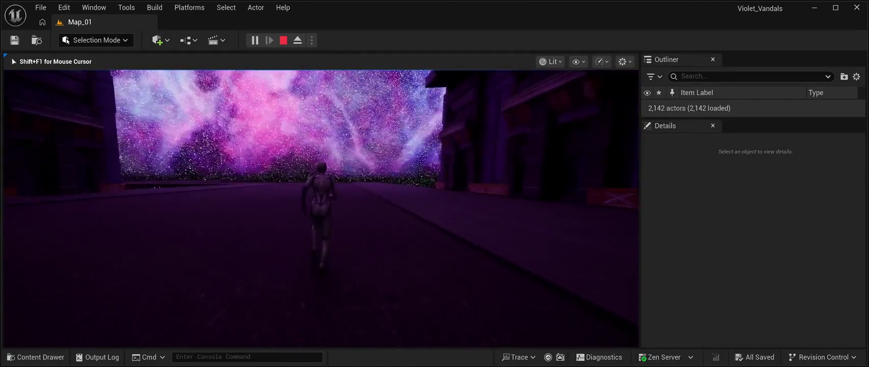
key("w")
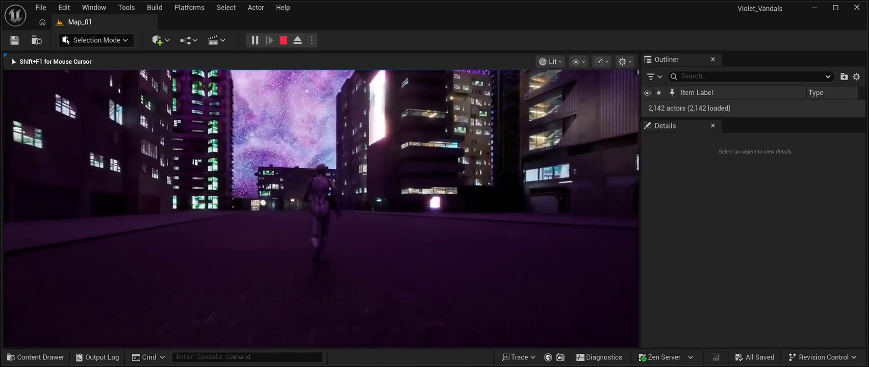
key("w")
key("w")
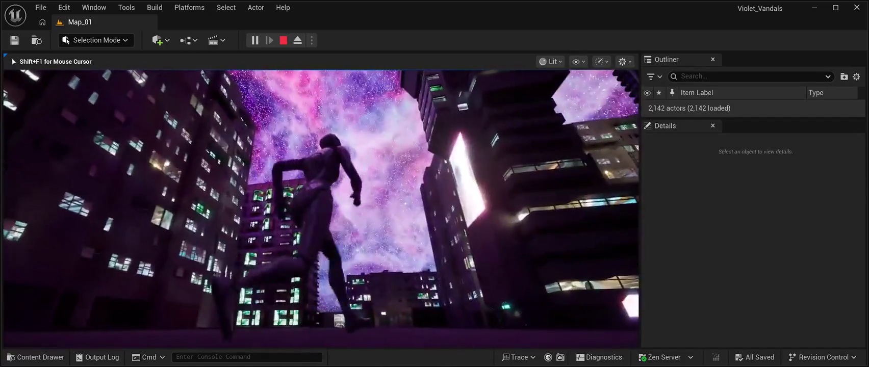
key("w")
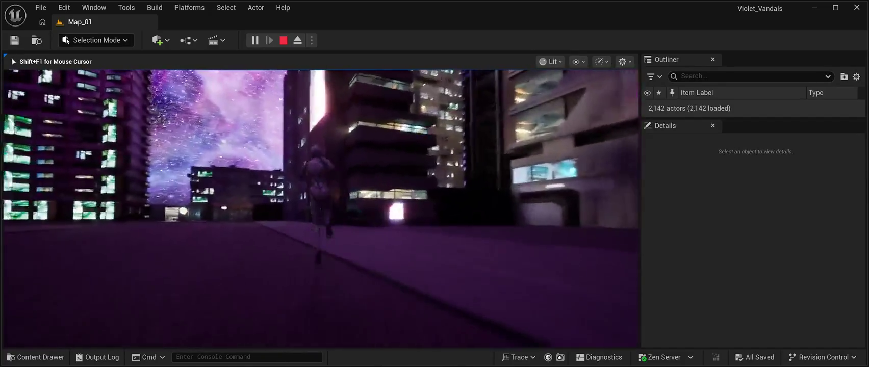
key("w")
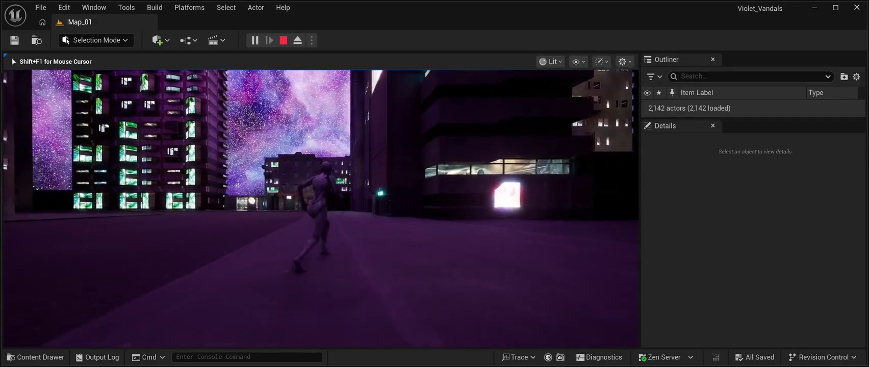
key("w")
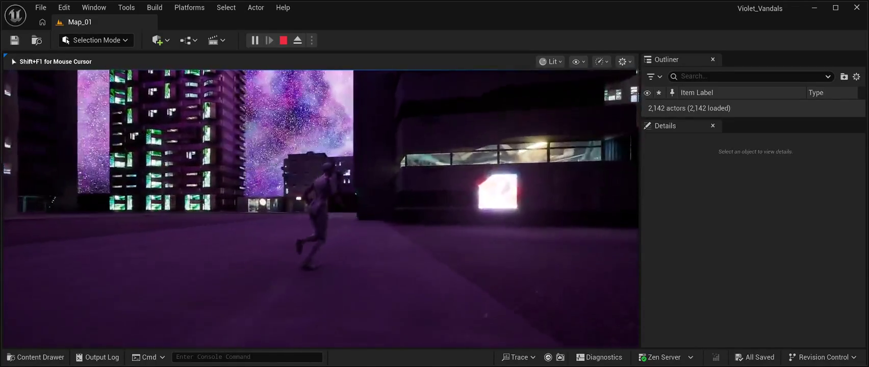
key("w")
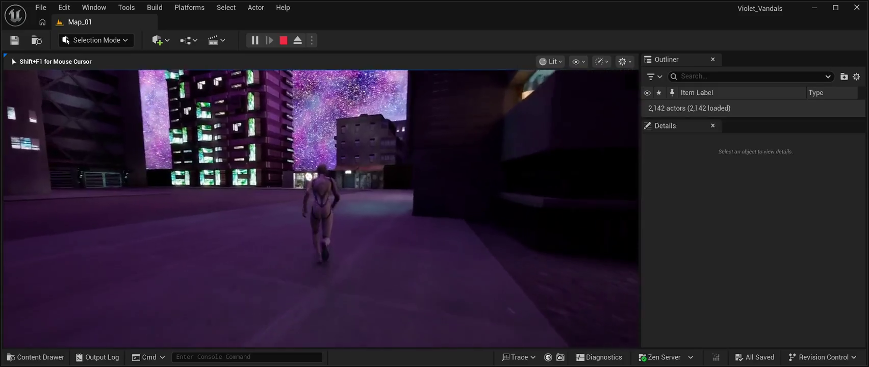
key("w")
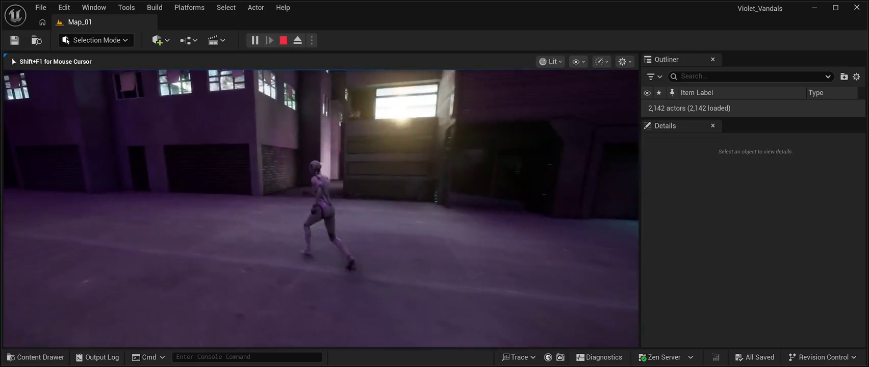
key("w")
key("w")
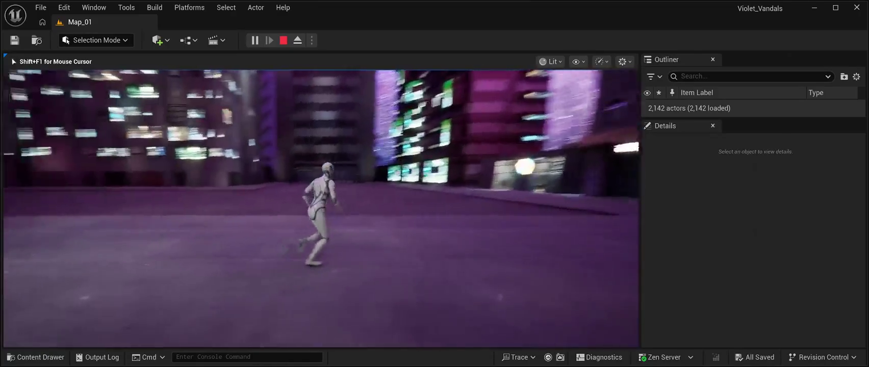
key("w")
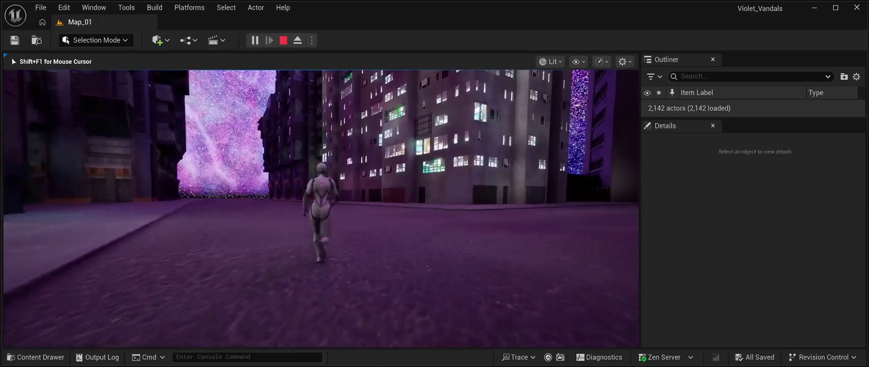
key("w")
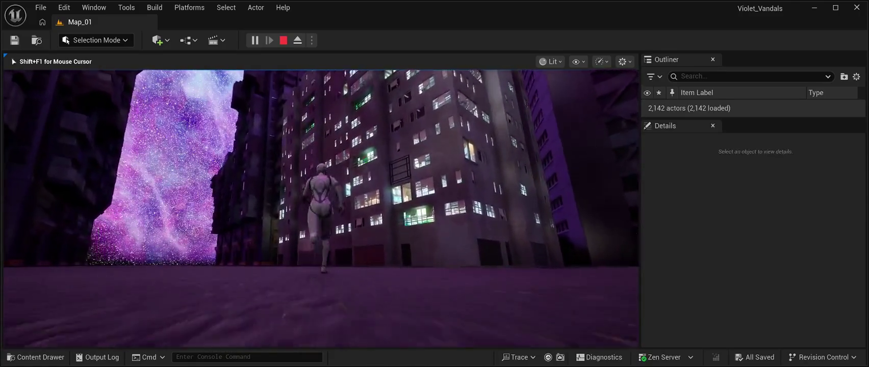
key("w")
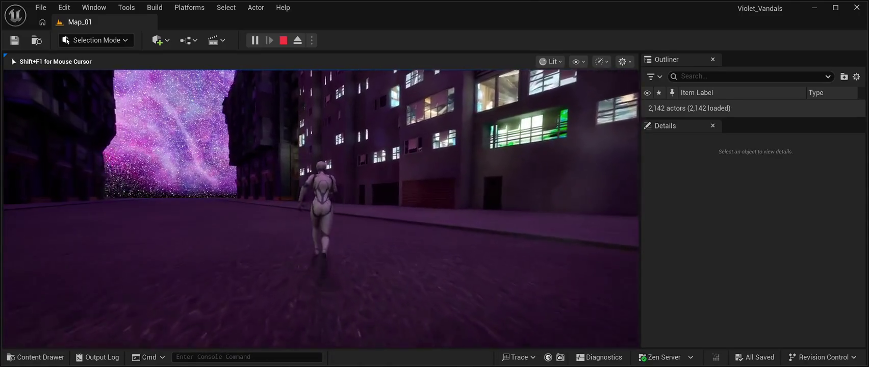
key("w")
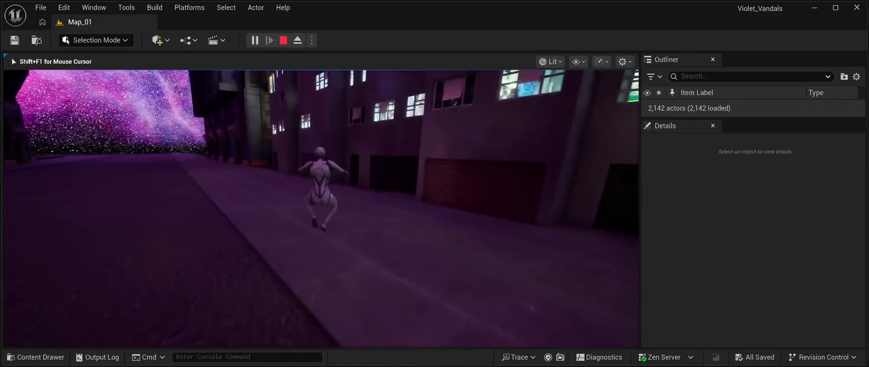
key("w")
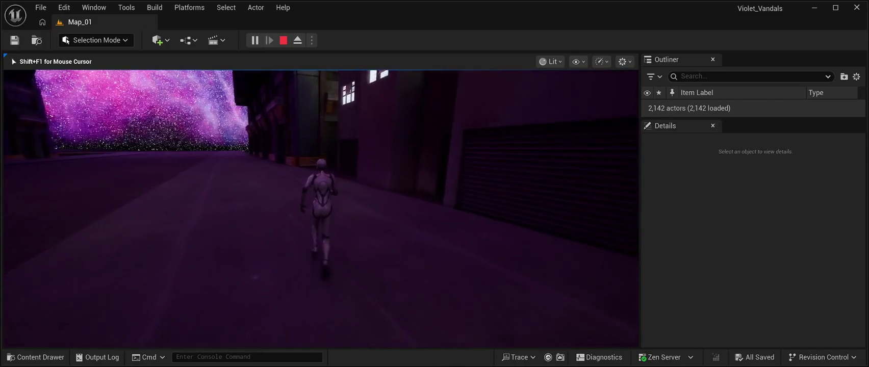
Step: Run past the red crates and along the dark walls, then end the test play
key("w")
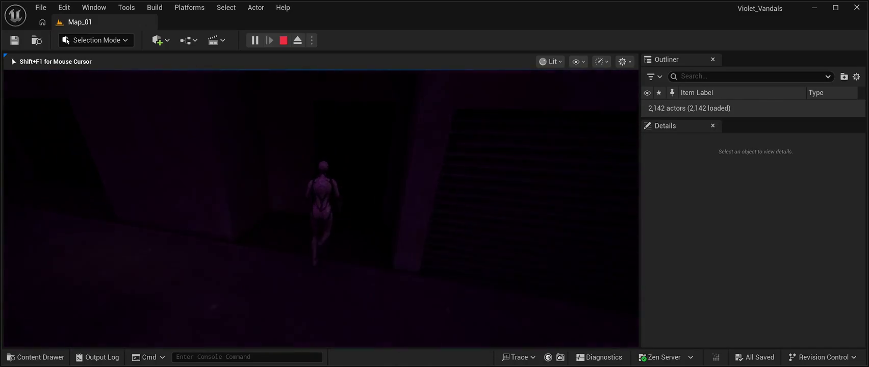
key("w")
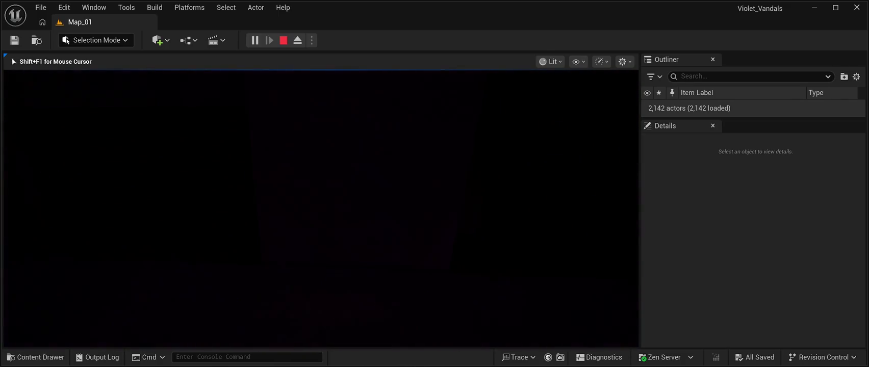
key("w")
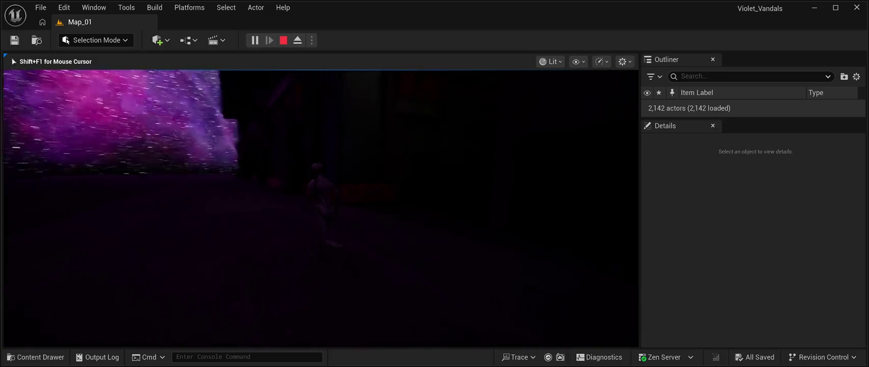
key("w")
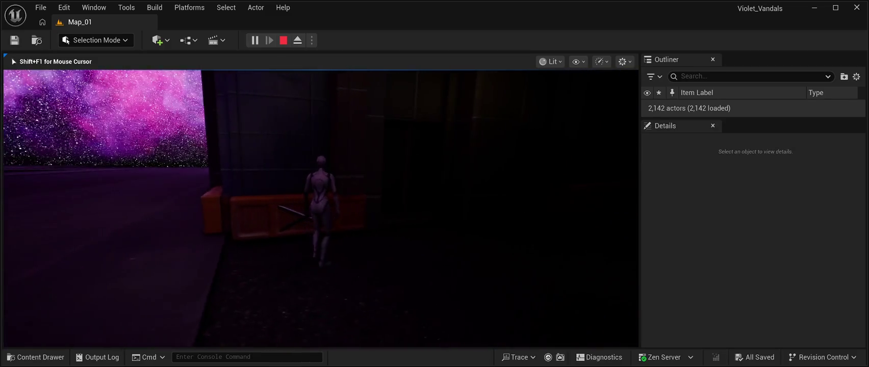
key("w")
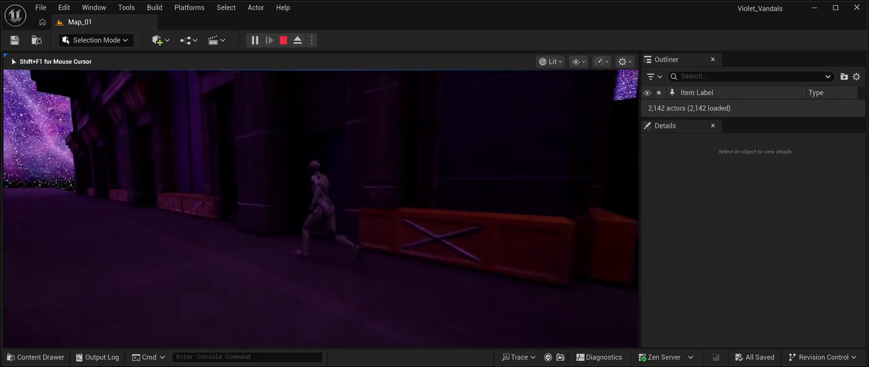
key("w")
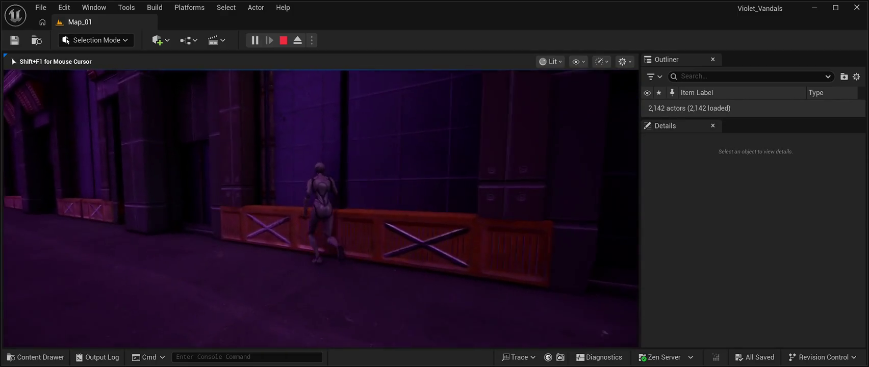
key("w")
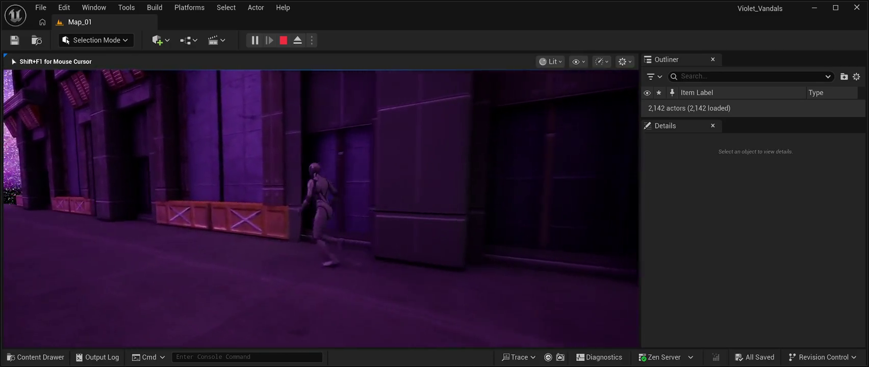
key("w")
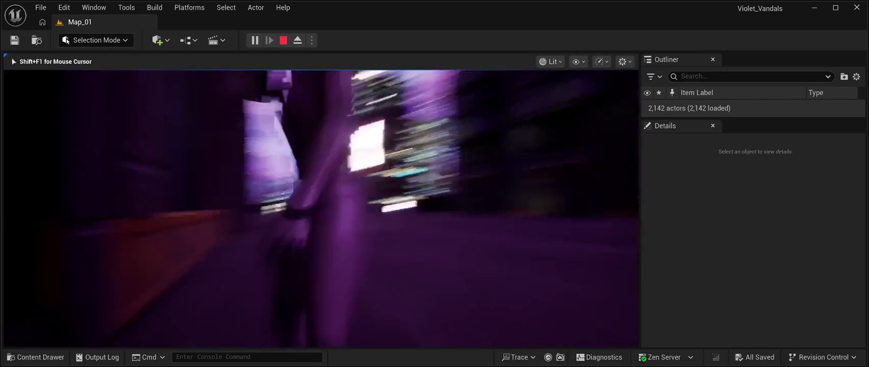
key("w")
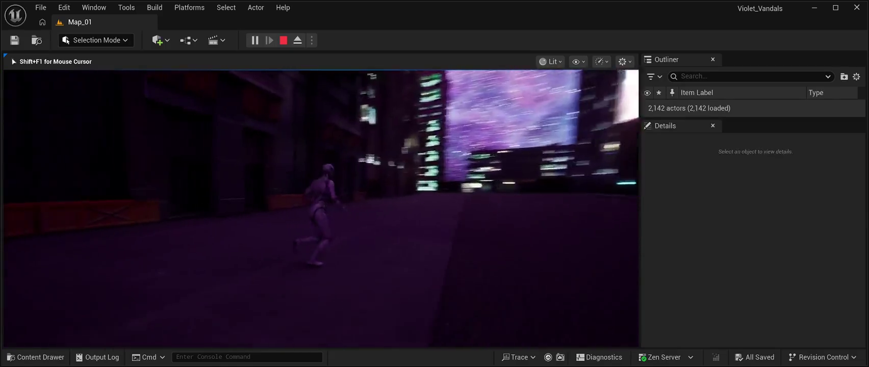
key("w")
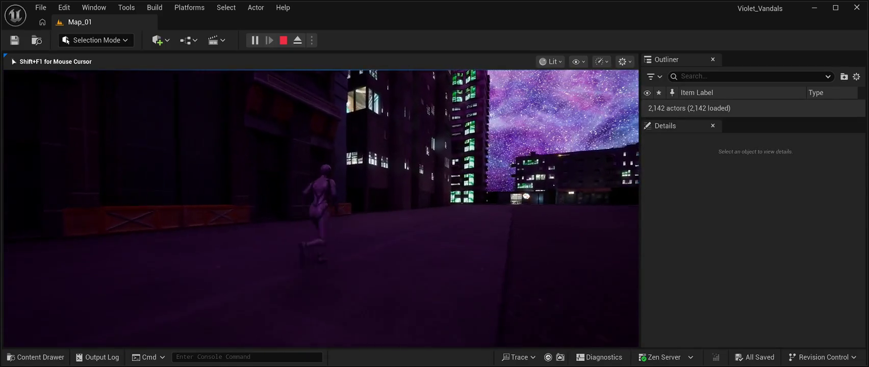
key("w")
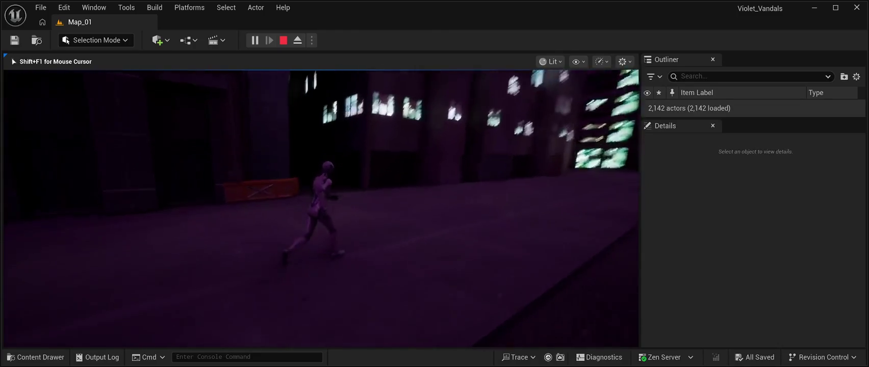
key("w")
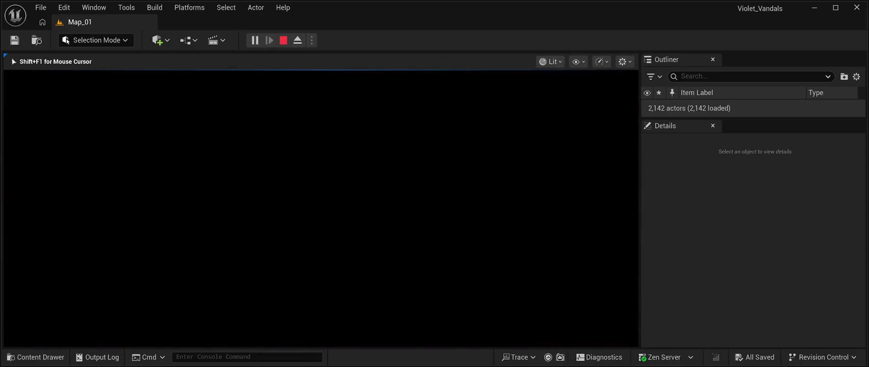
key("d")
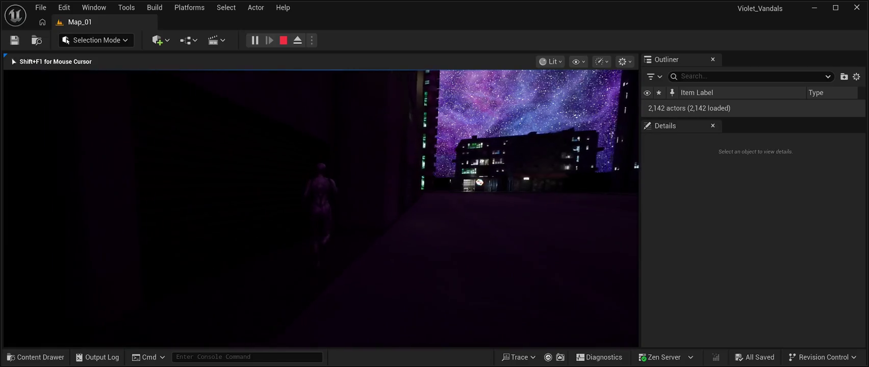
key("w")
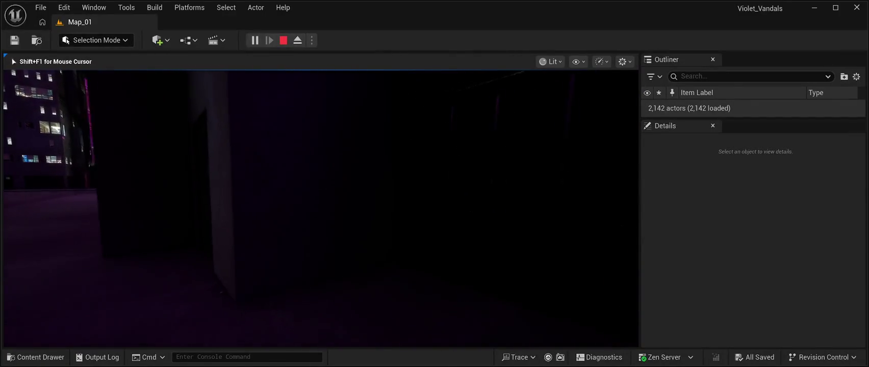
key("Escape")
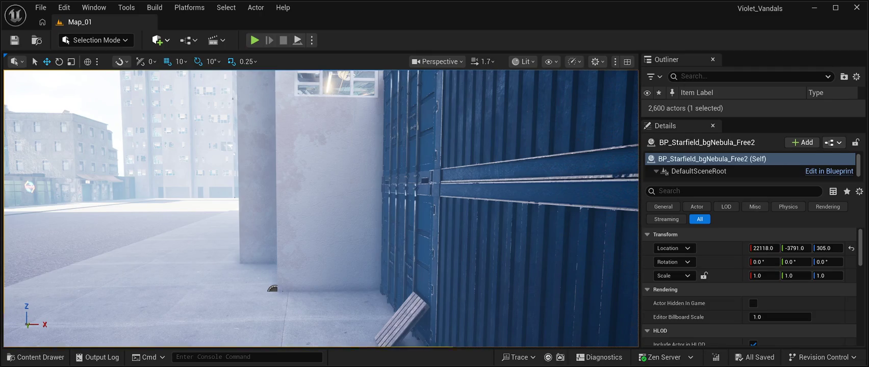
Step: Lower Plane29 to ground level and rotate it 90° on X to stand upright
left_click_drag(320, 197, 322, 259)
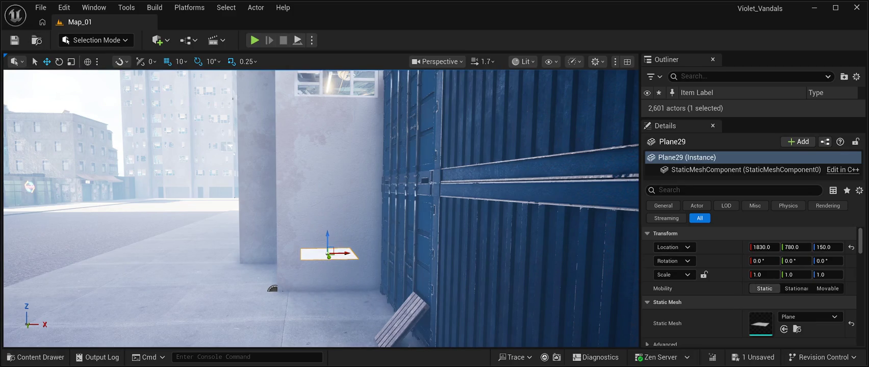
key("e")
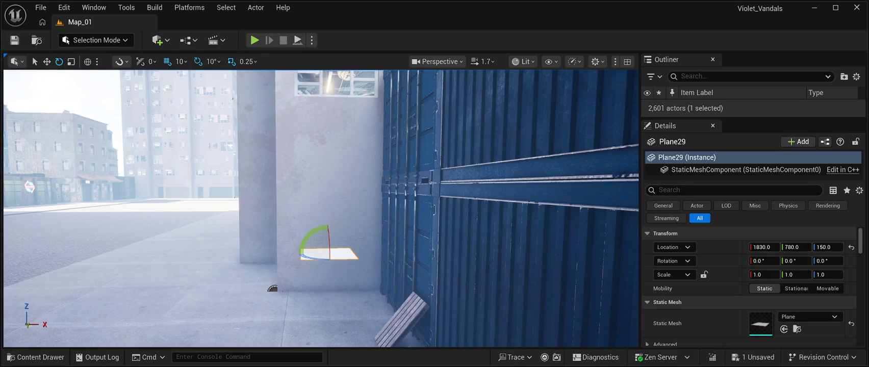
left_click_drag(313, 232, 314, 262)
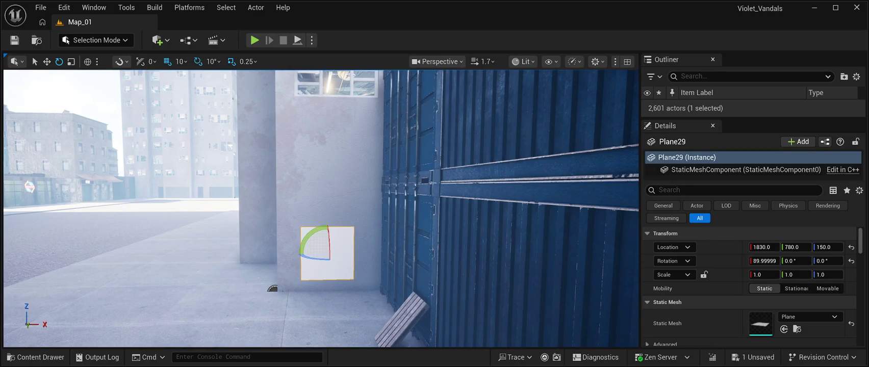
Step: Shift the tile toward the containers and Alt-drag a second tile to its left
key("w")
mouse_move(348, 253)
left_mouse_down()
mouse_move(379, 253)
mouse_move(364, 259)
mouse_move(362, 306)
left_mouse_up()
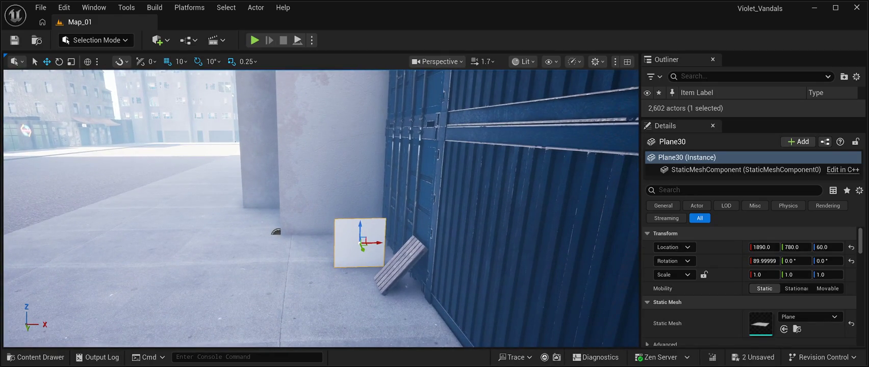
left_click_drag(378, 244, 329, 242)
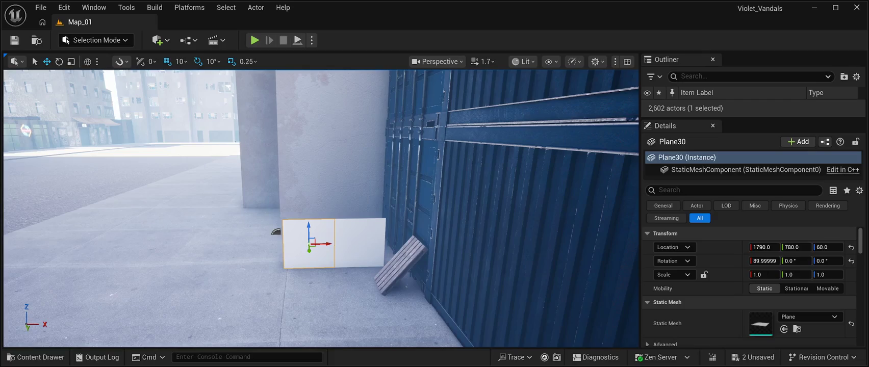
left_click(360, 244, "ctrl")
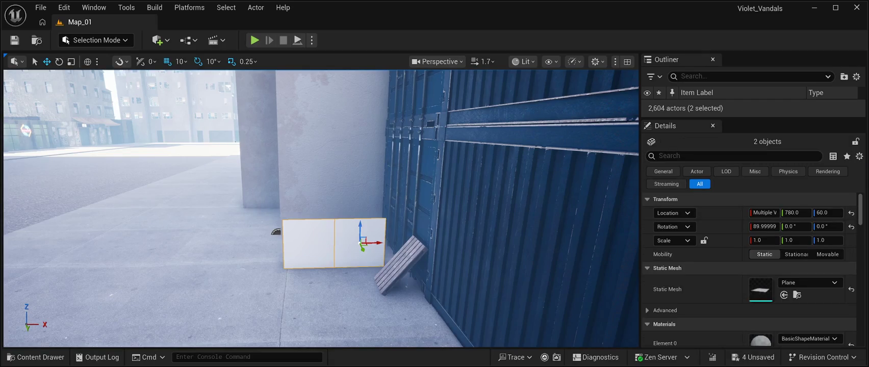
Step: Alt-drag the tile pair upward three times into stacked rows, topping out at Z 360
left_click_drag(362, 228, 365, 173)
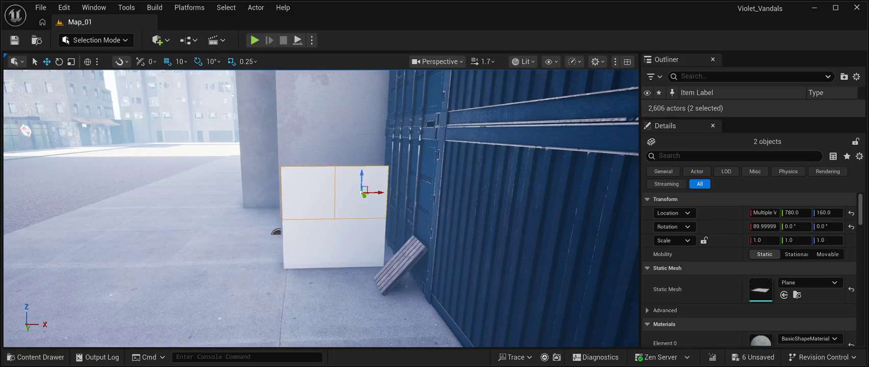
left_click_drag(363, 175, 374, 120)
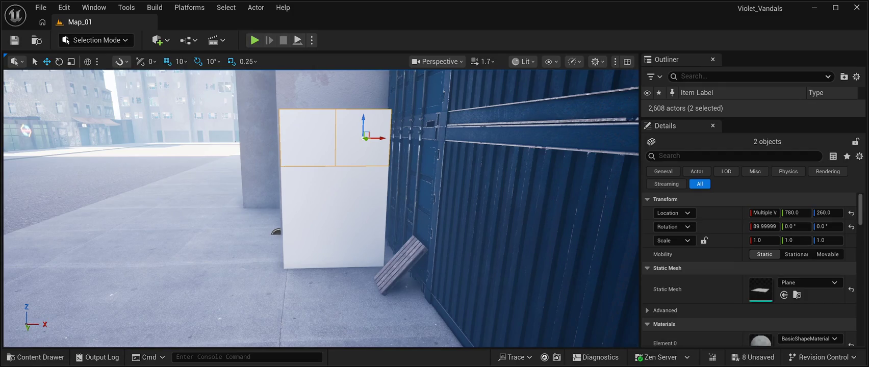
left_click_drag(363, 123, 364, 69)
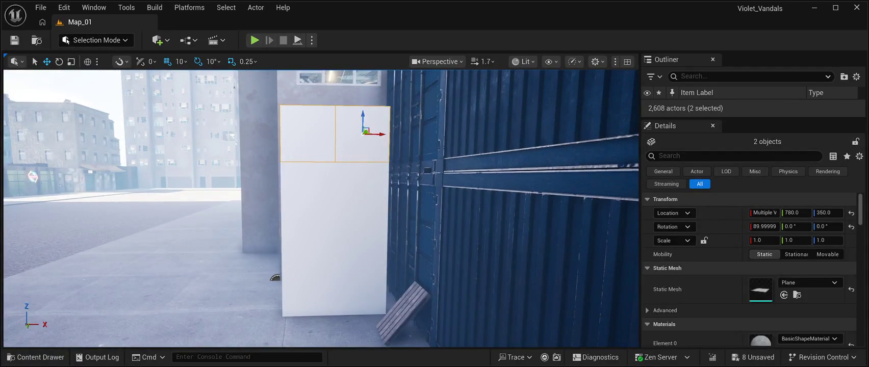
left_click_drag(363, 112, 365, 106)
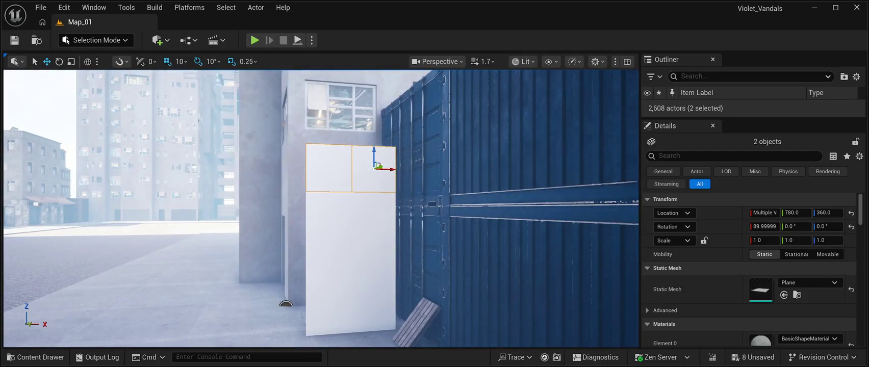
Step: Save the level and select all eight plane tiles of the panel
left_click(15, 40)
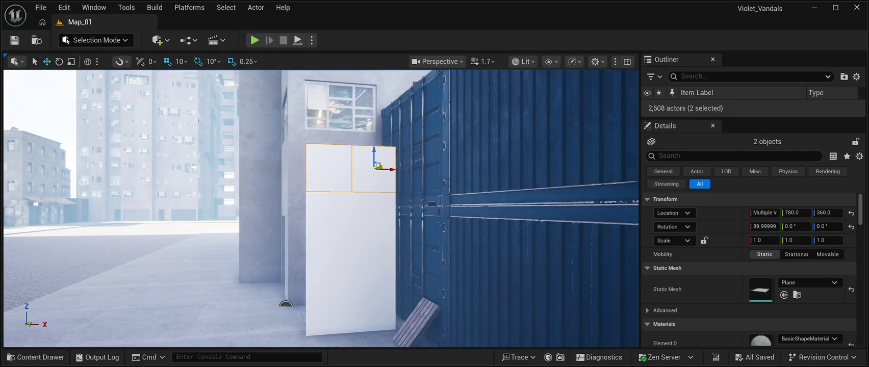
left_click(373, 214, "ctrl")
left_click(329, 215, "ctrl")
left_click(330, 262, "ctrl")
left_click(374, 263, "ctrl")
left_click(374, 311, "ctrl")
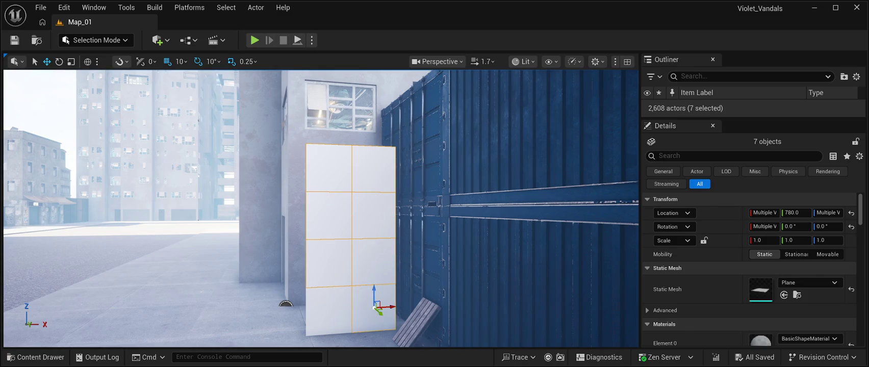
left_click(343, 312, "ctrl")
Step: Slide the eight-tile panel along Y to 630 against the building
mouse_move(347, 315)
left_mouse_down()
mouse_move(332, 295)
mouse_move(235, 292)
left_mouse_up()
left_click_drag(304, 289, 211, 320)
mouse_move(301, 278)
left_mouse_down()
mouse_move(266, 278)
mouse_move(301, 278)
mouse_move(235, 308)
left_mouse_up()
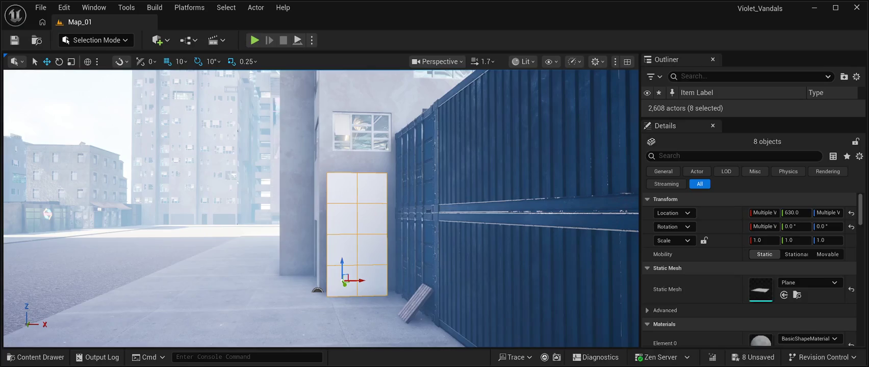
Step: Paste a copy of the eight tiles beside the original panel and select the whole group
key("ctrl+v")
left_click_drag(360, 281, 301, 284)
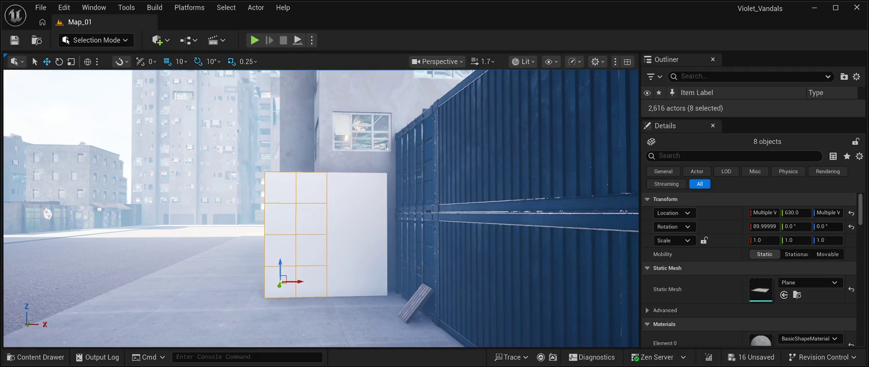
left_click(341, 188, "ctrl")
left_click(372, 188, "ctrl")
left_click(372, 219, "ctrl")
left_click(342, 219, "ctrl")
left_click(342, 250, "ctrl")
left_click(371, 250, "ctrl")
left_click(371, 280, "ctrl")
left_click(342, 280, "ctrl")
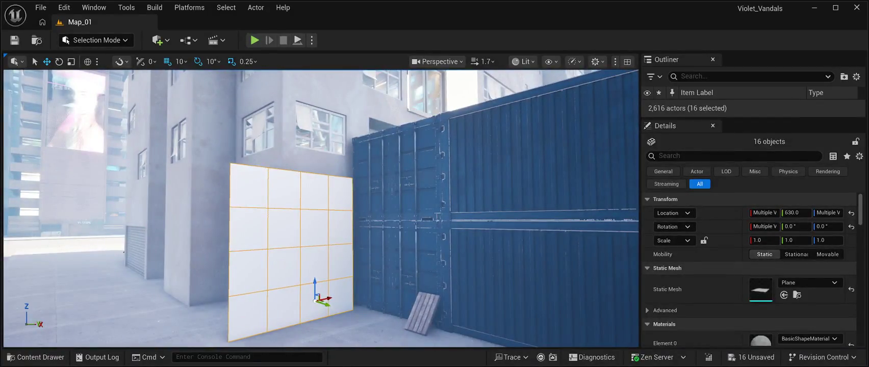
Step: Push the 16-tile wall to Y 570 flush against the building, save, and start a play test
left_click_drag(321, 302, 281, 316)
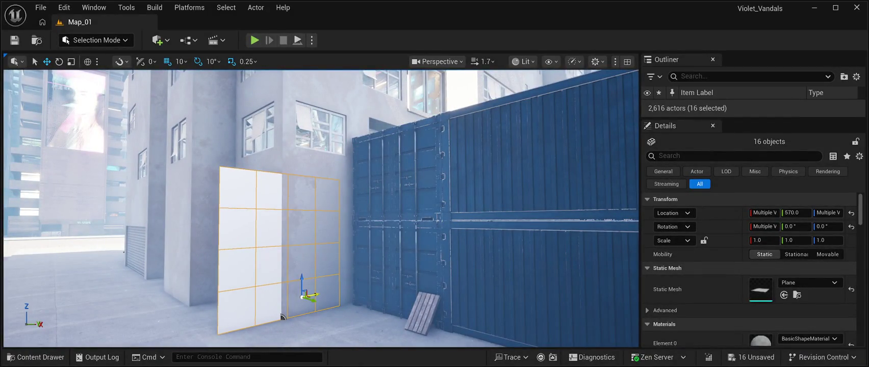
left_click_drag(312, 295, 356, 285)
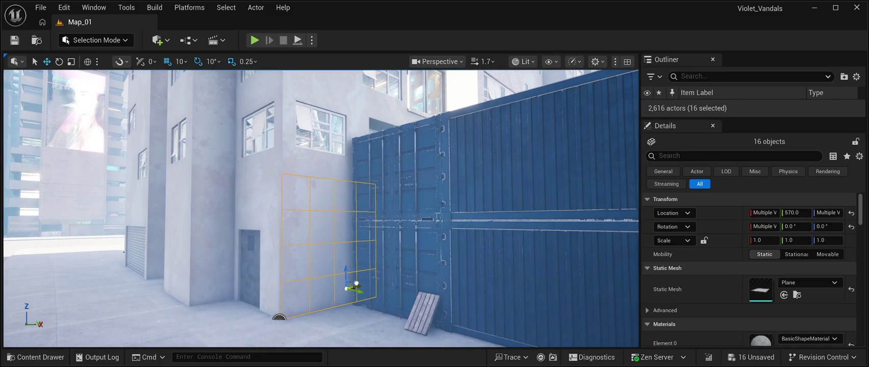
key("f")
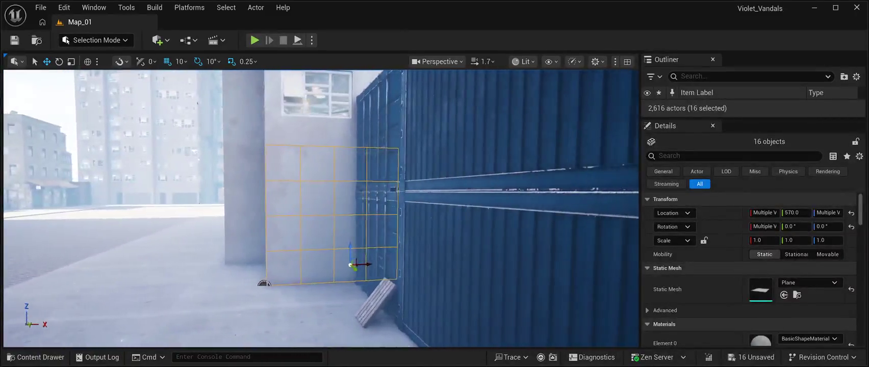
key("a")
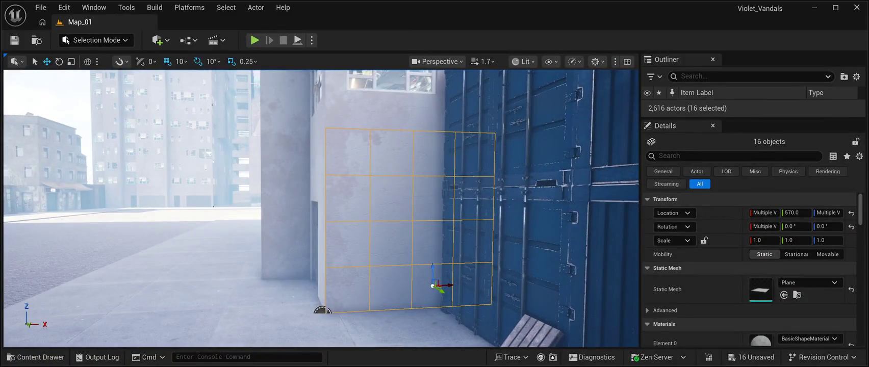
key("ctrl+s")
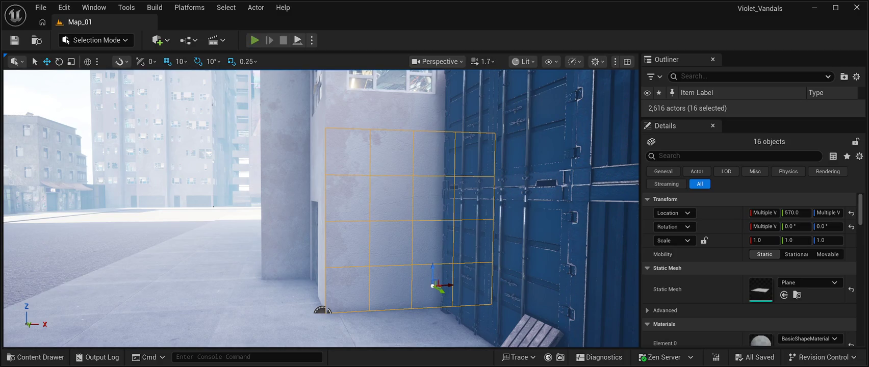
left_click(254, 40)
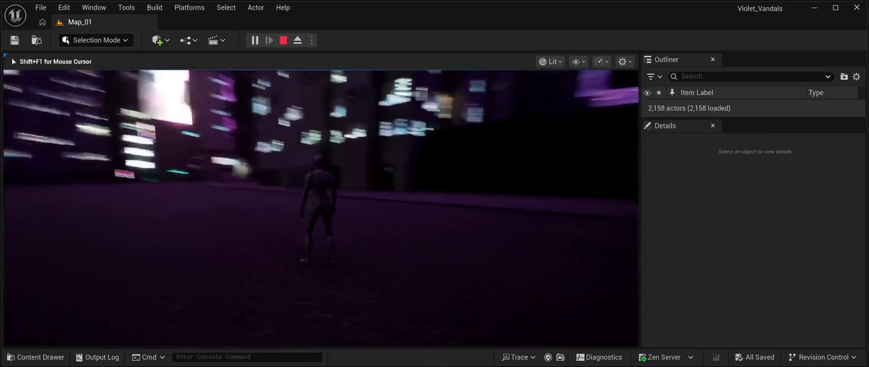
key("w")
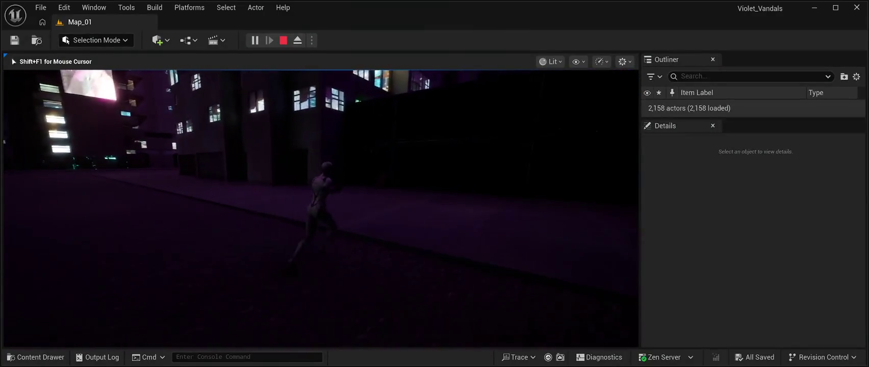
key("w")
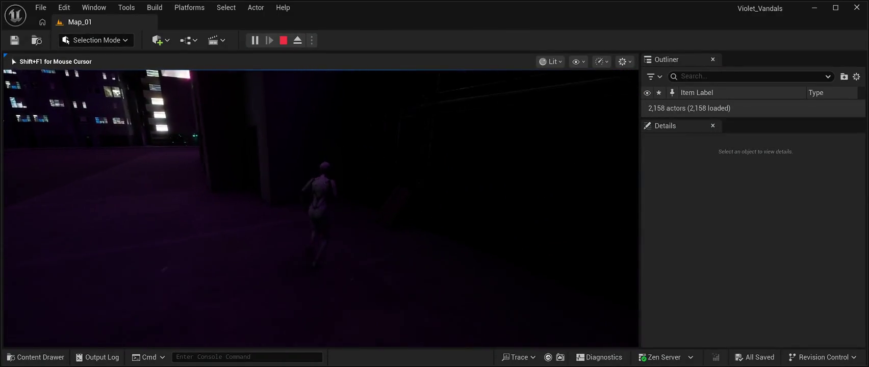
key("w")
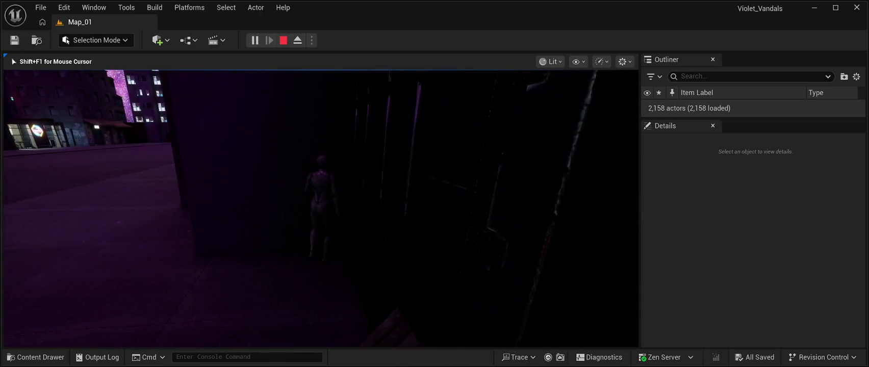
key("w")
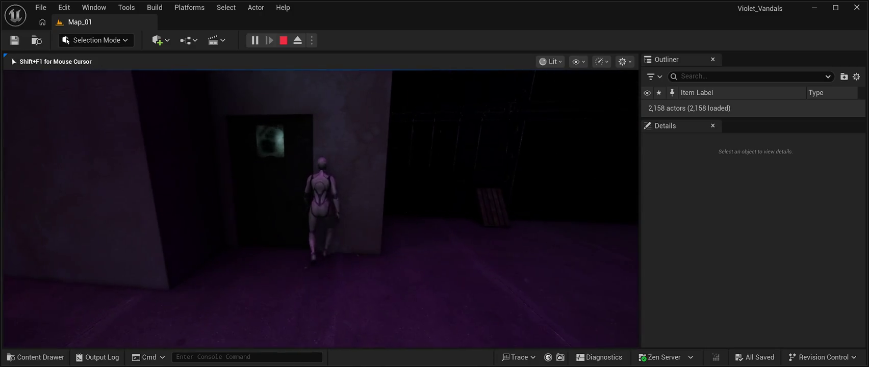
key("s")
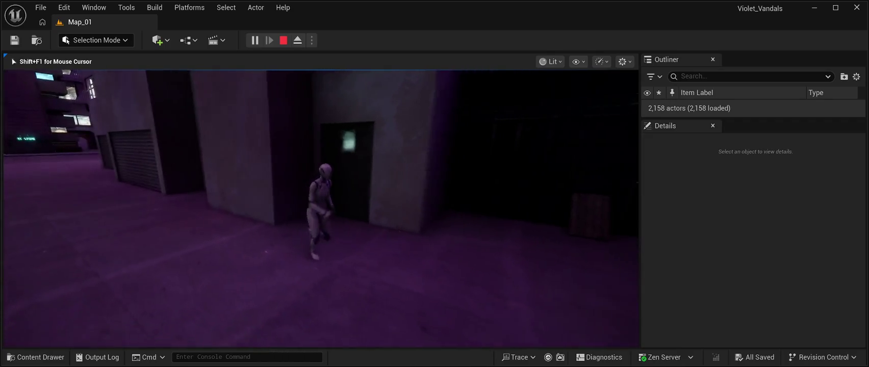
key("grave")
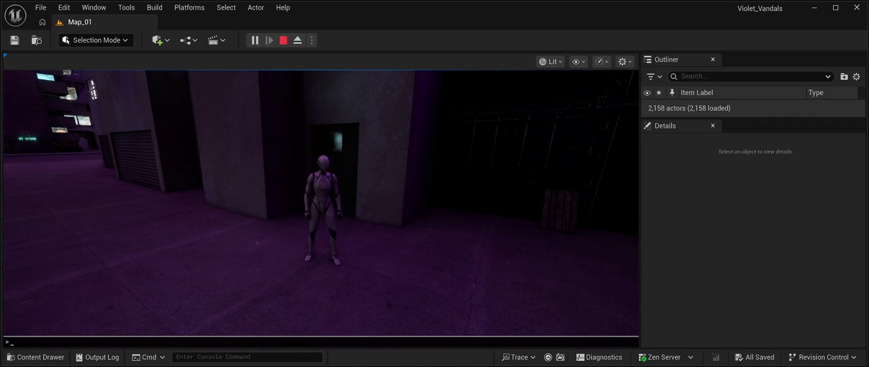
key("Escape")
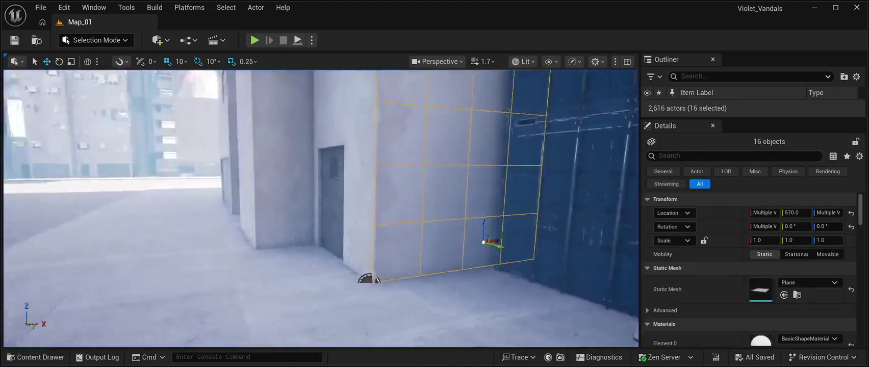
Step: Rotate the new plane tile 90° upright and lower it to Z 60
key("s")
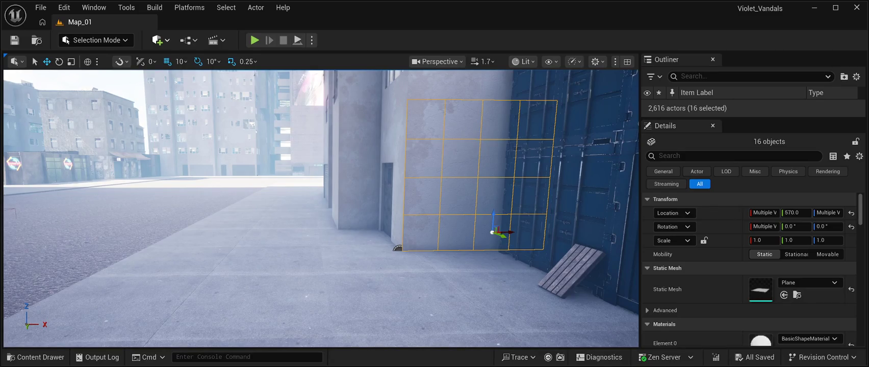
key("e")
left_click_drag(306, 194, 329, 162)
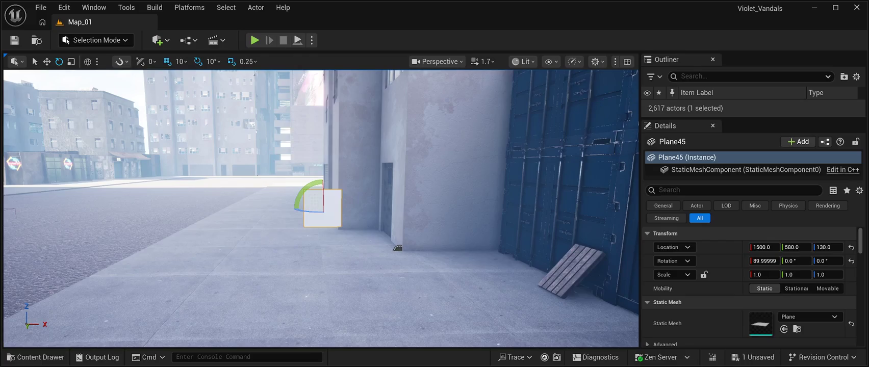
left_click(47, 62)
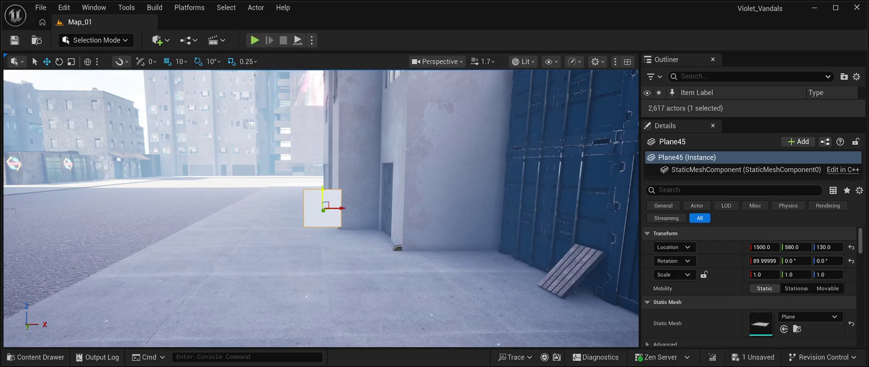
mouse_move(322, 190)
left_mouse_down()
mouse_move(323, 225)
mouse_move(324, 214)
left_mouse_up()
Step: Duplicate the tile upward into a four-tile column reaching Z 360
key("w")
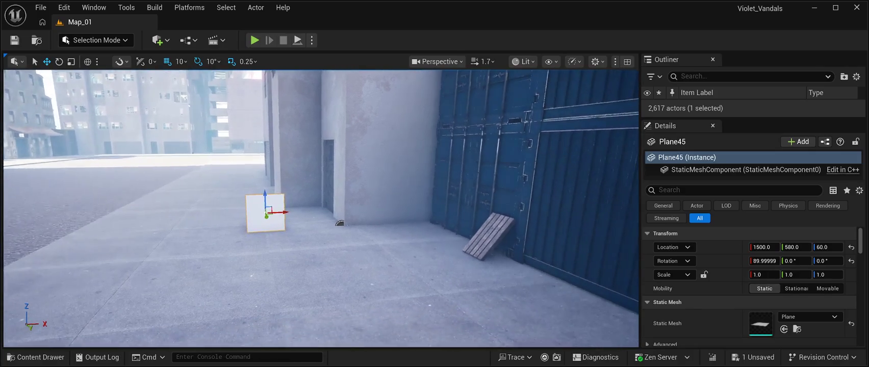
key("s")
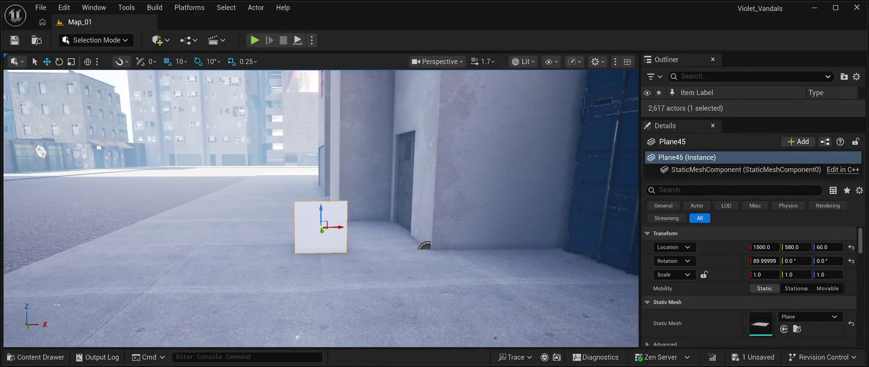
left_click_drag(323, 217, 326, 161, "alt")
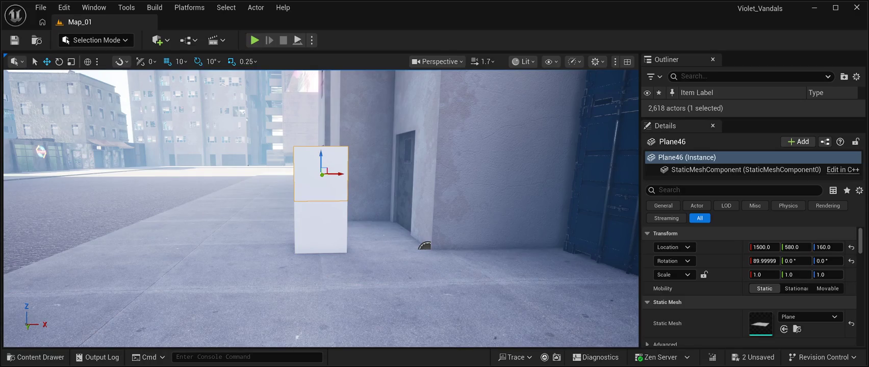
left_click_drag(321, 161, 328, 87)
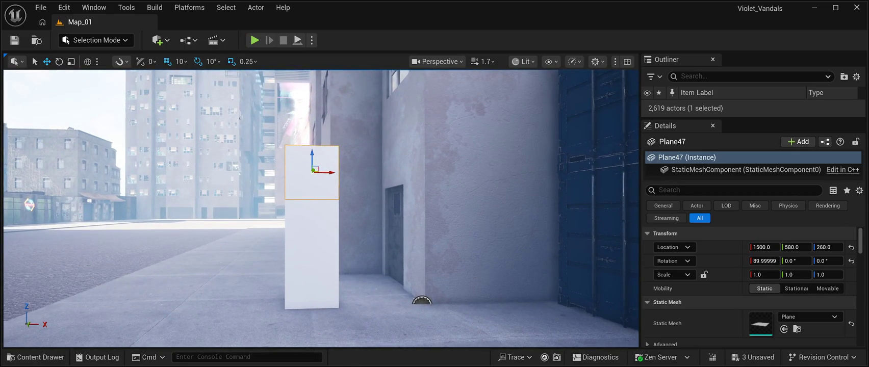
key("ctrl+d")
mouse_move(312, 159)
left_mouse_down()
mouse_move(323, 95)
mouse_move(275, 107)
left_mouse_up()
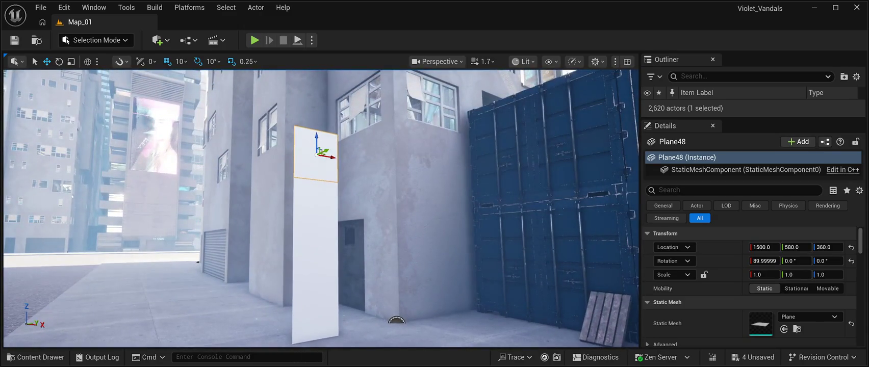
left_click(316, 255, "ctrl")
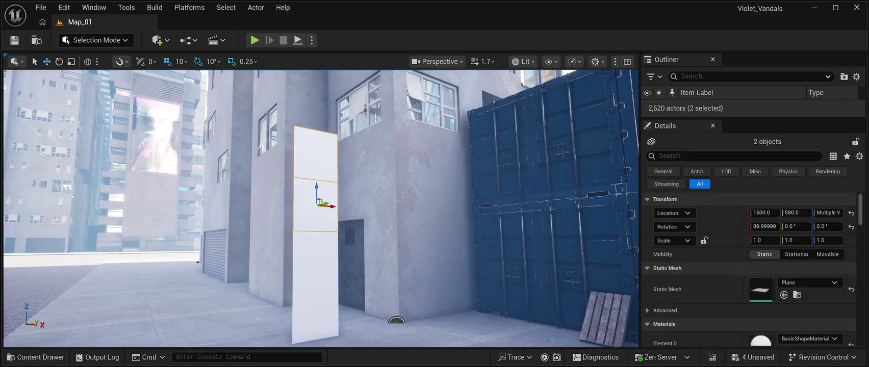
Step: Move the four-tile column to X 1620 and along Y against the wall
left_click(316, 306, "ctrl")
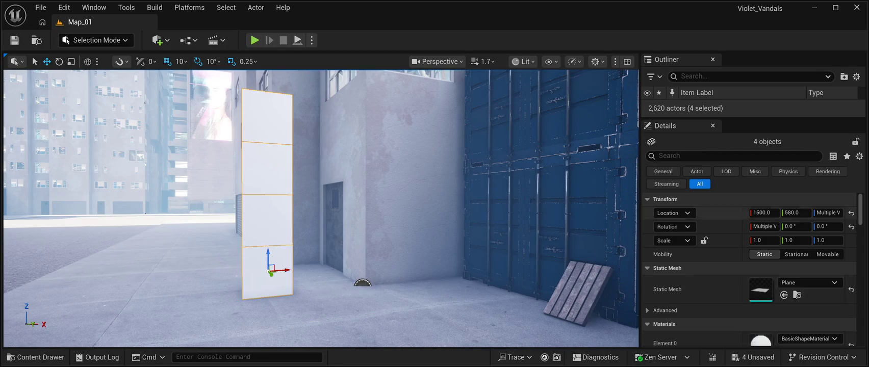
key("f")
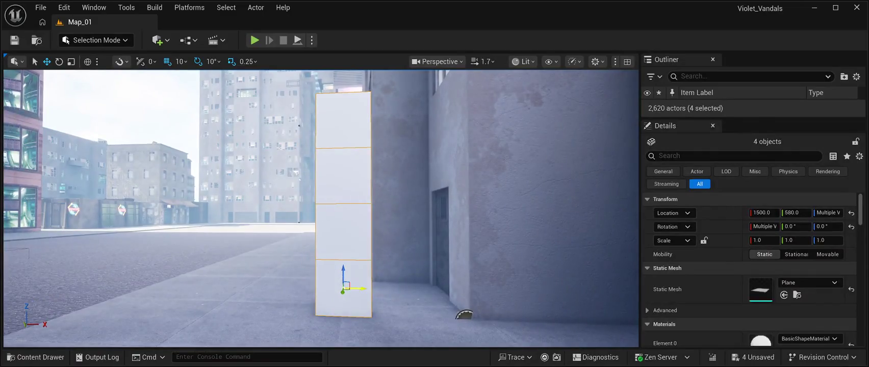
left_click_drag(359, 288, 431, 292)
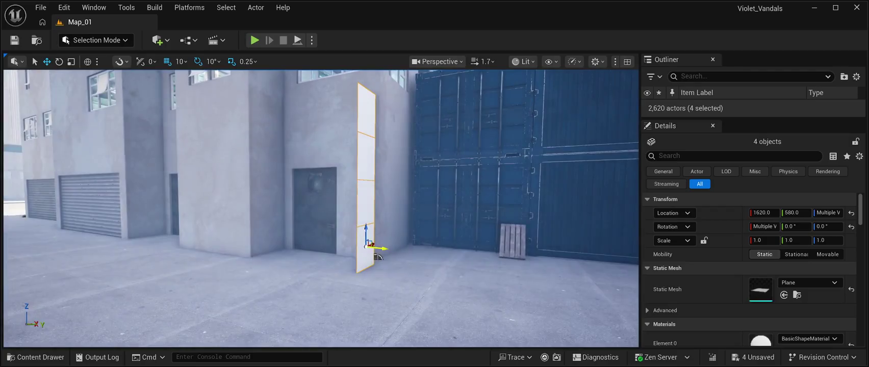
left_click_drag(380, 252, 224, 224)
key("f")
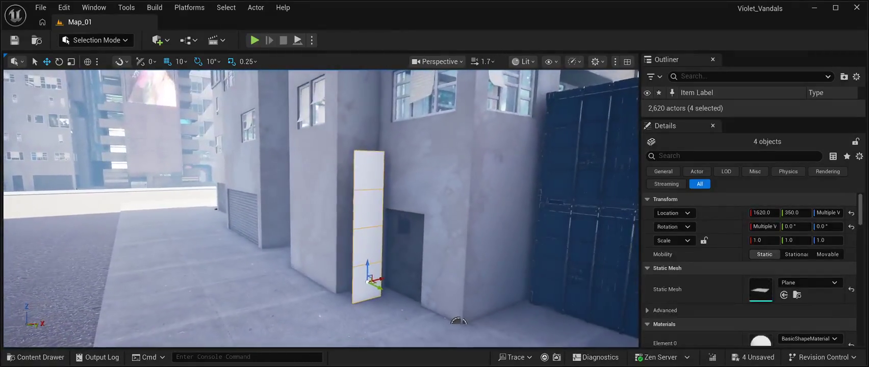
Step: Duplicate the column and set the copy against the concrete wall near 1670, -330
key("ctrl+d")
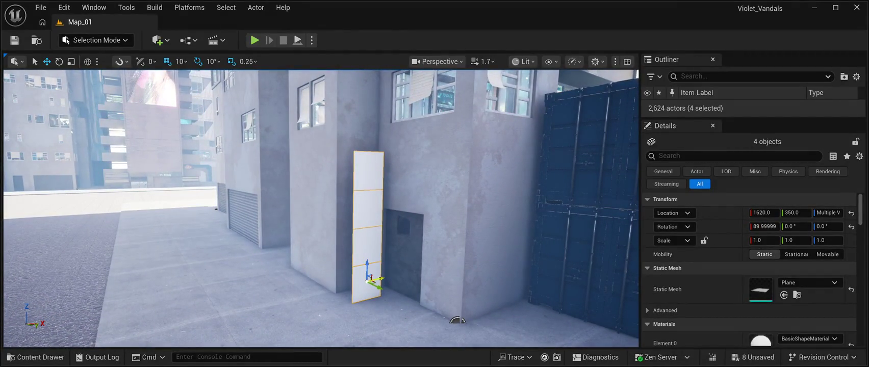
left_click_drag(380, 280, 257, 293)
mouse_move(357, 301)
left_mouse_down()
mouse_move(228, 259)
mouse_move(192, 262)
left_mouse_up()
mouse_move(286, 306)
left_mouse_down()
mouse_move(260, 294)
mouse_move(306, 270)
left_mouse_up()
left_click_drag(309, 239, 375, 233)
left_click_drag(387, 265, 387, 229)
mouse_move(381, 273)
left_mouse_down()
mouse_move(353, 260)
mouse_move(383, 246)
mouse_move(318, 253)
mouse_move(261, 301)
mouse_move(223, 272)
mouse_move(194, 271)
mouse_move(274, 233)
mouse_move(327, 219)
mouse_move(286, 230)
mouse_move(316, 225)
mouse_move(286, 229)
mouse_move(311, 224)
mouse_move(296, 227)
mouse_move(303, 225)
left_mouse_up()
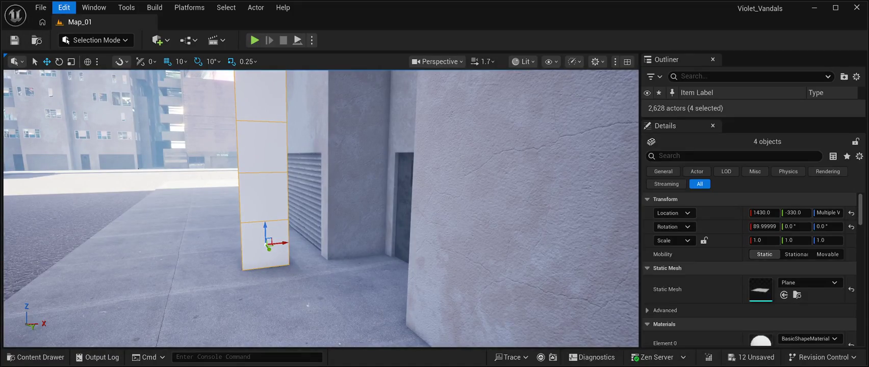
key("ctrl+z")
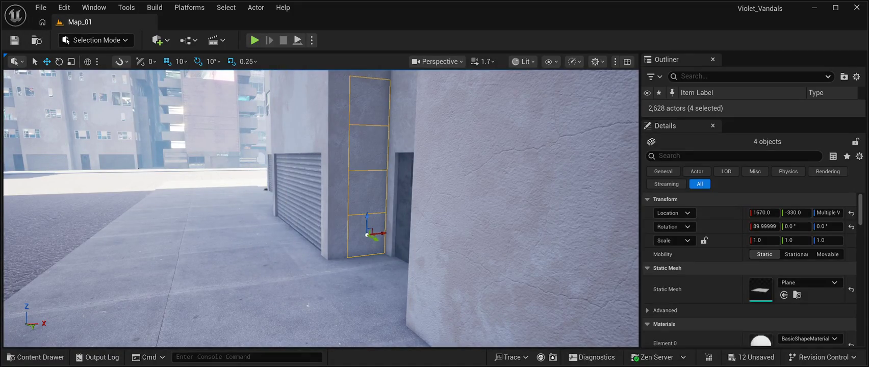
Step: Slide the column back onto the pillar and move the selected panels to Y 350
mouse_move(380, 233)
left_mouse_down()
mouse_move(357, 244)
mouse_move(251, 246)
left_mouse_up()
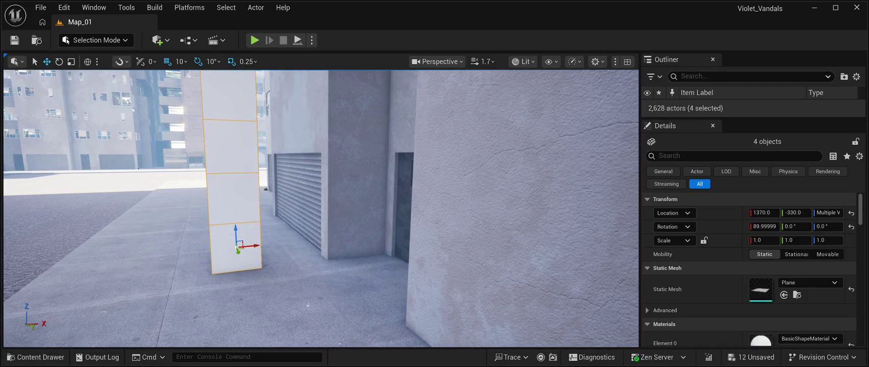
scroll(322, 209, "down", 5)
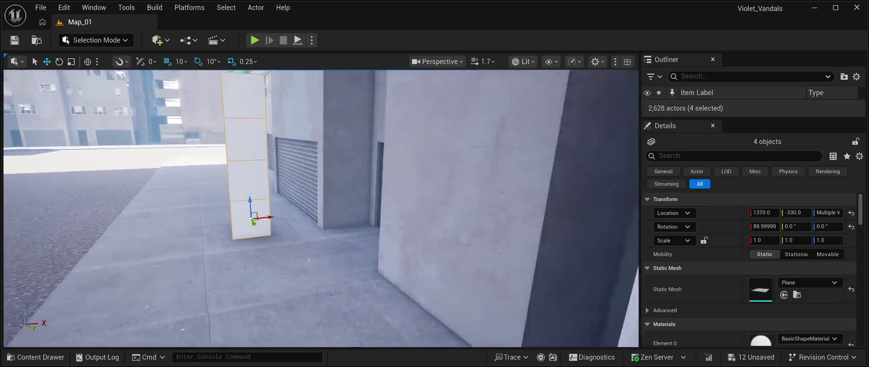
left_click_drag(444, 320, 443, 320)
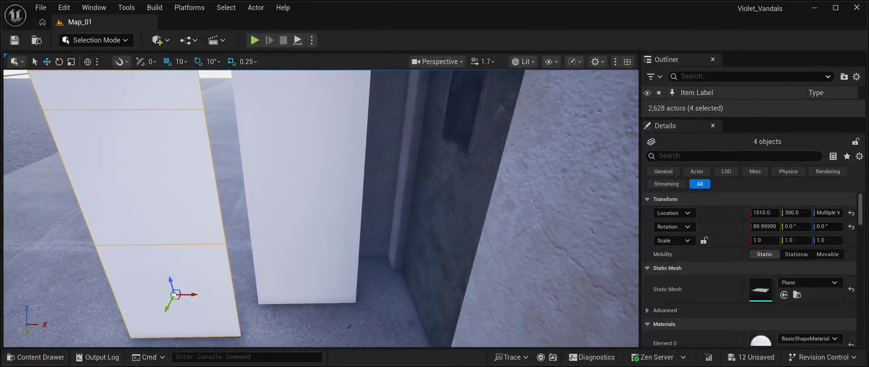
mouse_move(189, 305)
left_mouse_down()
mouse_move(196, 280)
mouse_move(223, 265)
left_mouse_up()
Step: Select all eight tiles of the panel and duplicate them into a second wall
left_click(260, 153, "ctrl")
left_click(264, 213, "ctrl")
left_click(266, 270, "ctrl")
left_click(269, 321, "ctrl")
left_click_drag(321, 209, 326, 183)
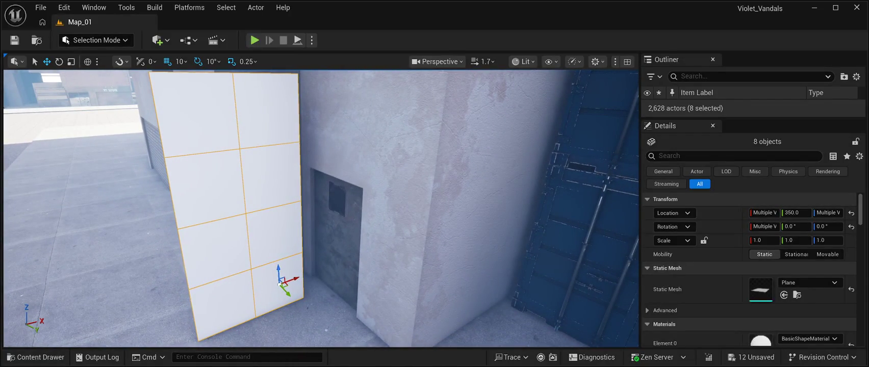
key("ctrl+v")
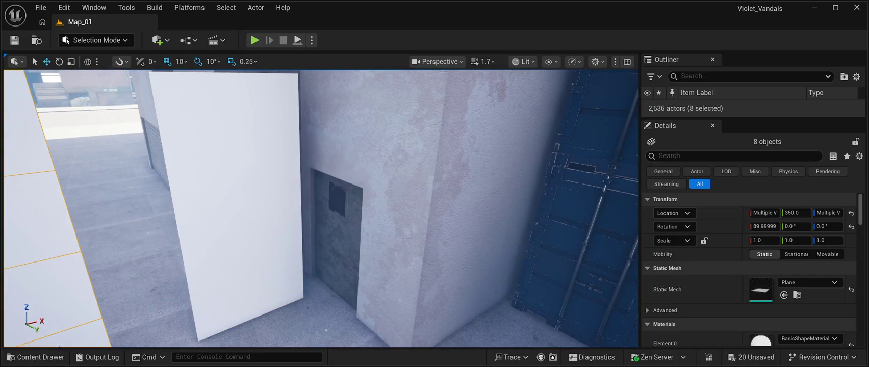
scroll(321, 209, "down", 5)
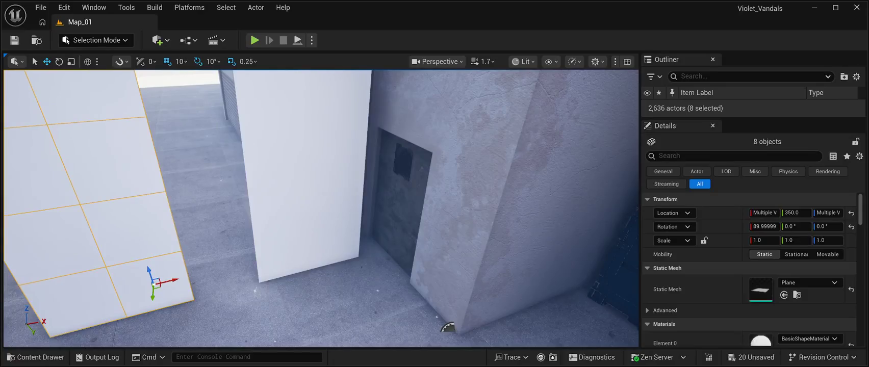
Step: Select all eight tiles of the copied white panel
left_click(282, 252)
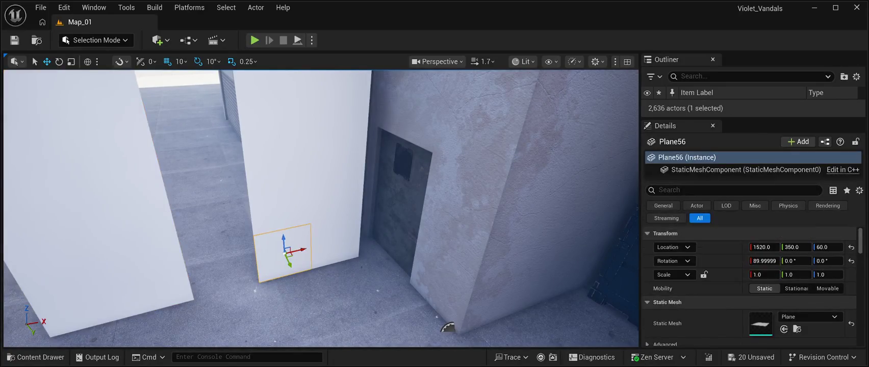
left_click(334, 242, "ctrl")
left_click(336, 191, "ctrl")
left_click(281, 202, "ctrl")
left_click(285, 133, "ctrl")
left_click(349, 129, "ctrl")
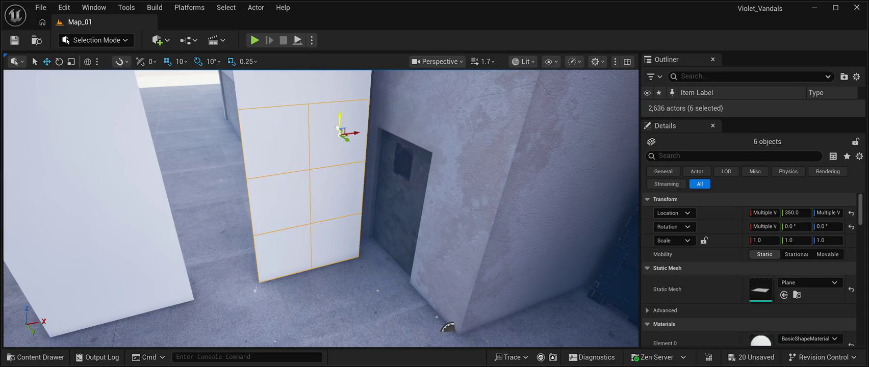
left_click(336, 163, "ctrl")
left_click(280, 163, "ctrl")
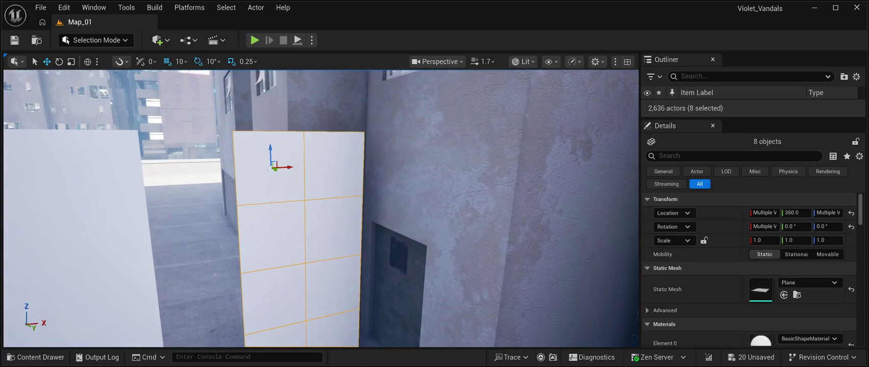
Step: Move the copied tiles to Y 270 and slide them along X flush against the building
mouse_move(337, 157)
left_mouse_down()
mouse_move(301, 154)
mouse_move(275, 82)
mouse_move(286, 99)
left_mouse_up()
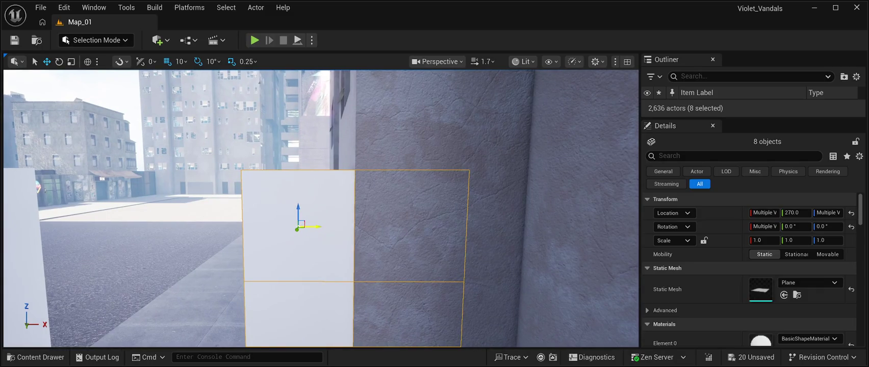
mouse_move(318, 227)
left_mouse_down()
mouse_move(420, 227)
mouse_move(431, 214)
left_mouse_up()
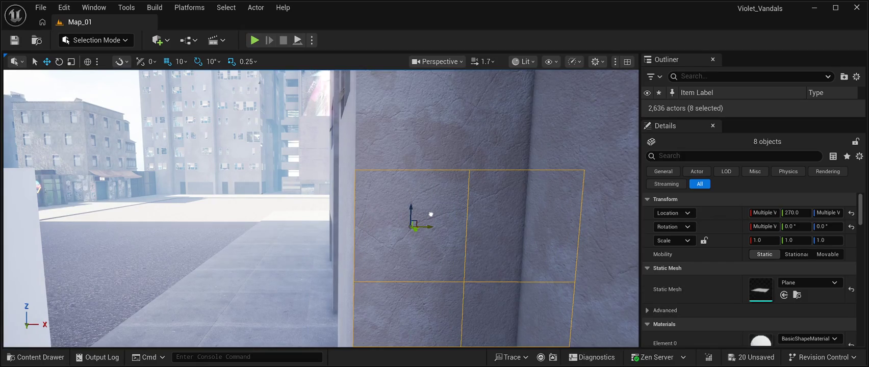
key("Down")
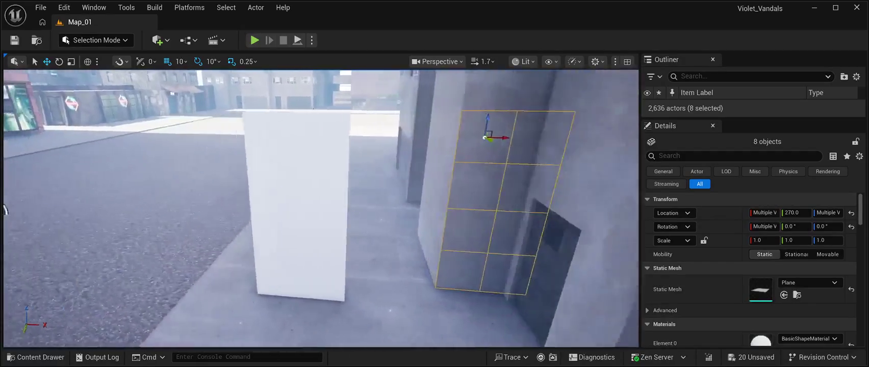
key("Down")
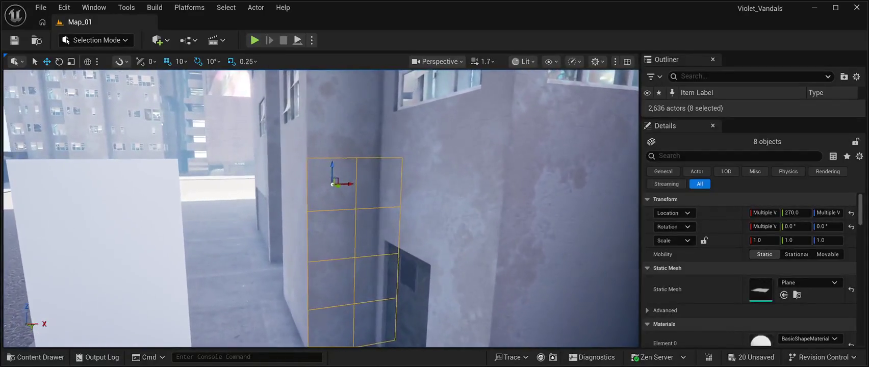
key("Up")
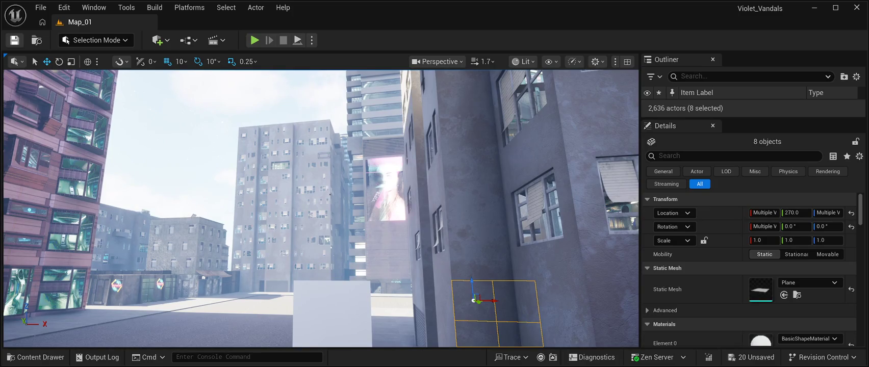
key("Up")
key("Right")
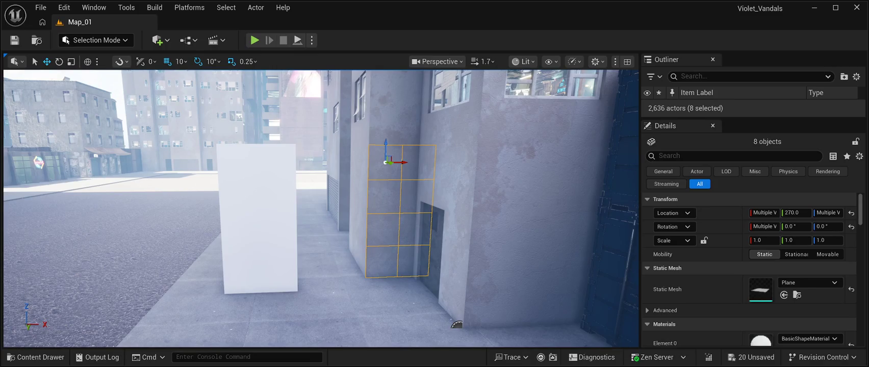
Step: Fly the view around the white panel to check its placement beside the doorway
left_click_drag(456, 324, 444, 339)
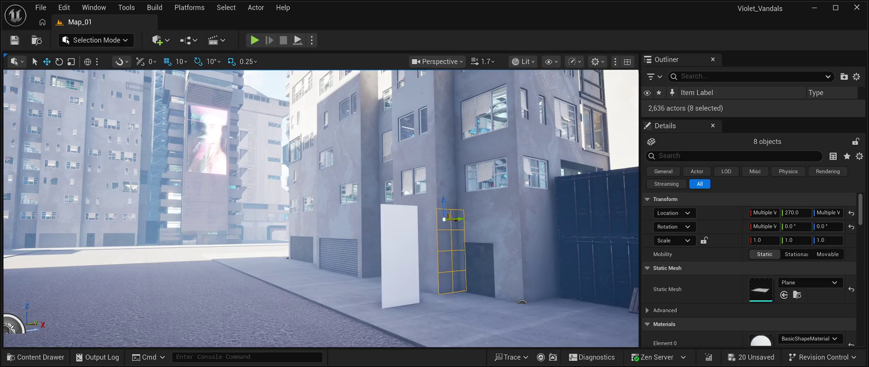
left_click_drag(444, 339, 443, 339)
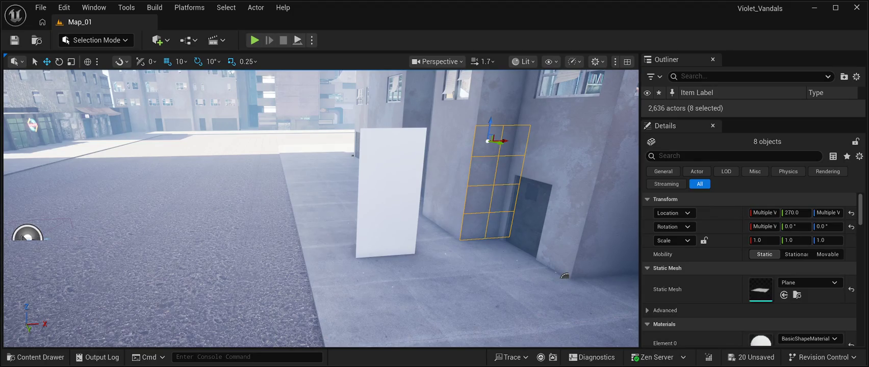
key("ctrl+z")
key("ctrl+z")
key("ctrl+z")
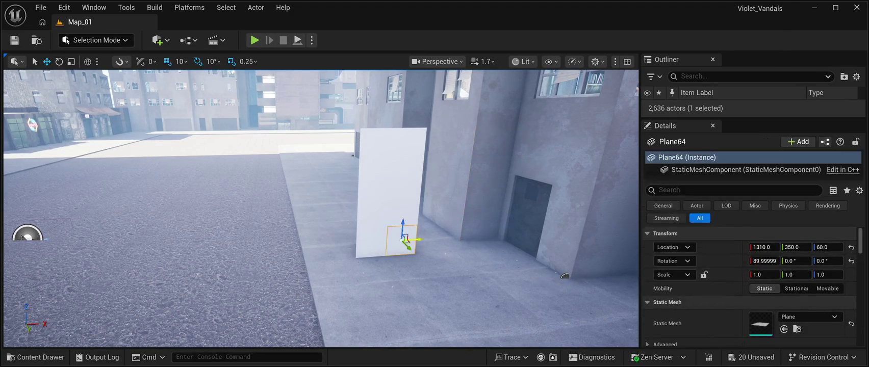
Step: Move the eight tiles along Y to -220 and turn them 180° around Z
key("ctrl+z")
key("ctrl+z")
key("ctrl+z")
key("ctrl+z")
key("ctrl+z")
left_click_drag(321, 204, 337, 234)
left_click_drag(326, 186, 215, 173)
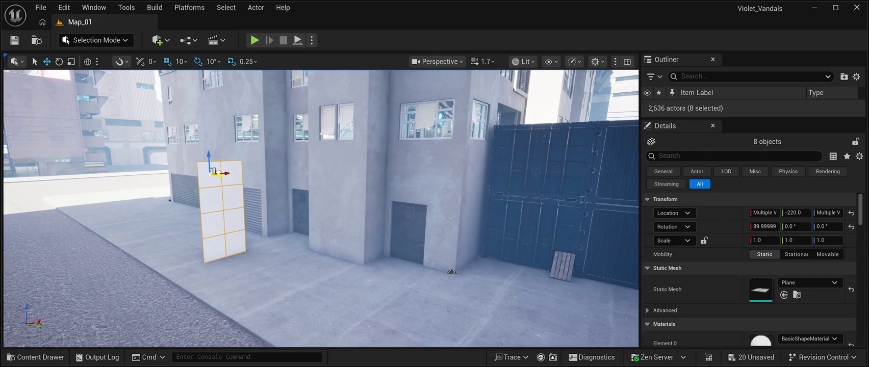
left_click_drag(306, 168, 325, 168)
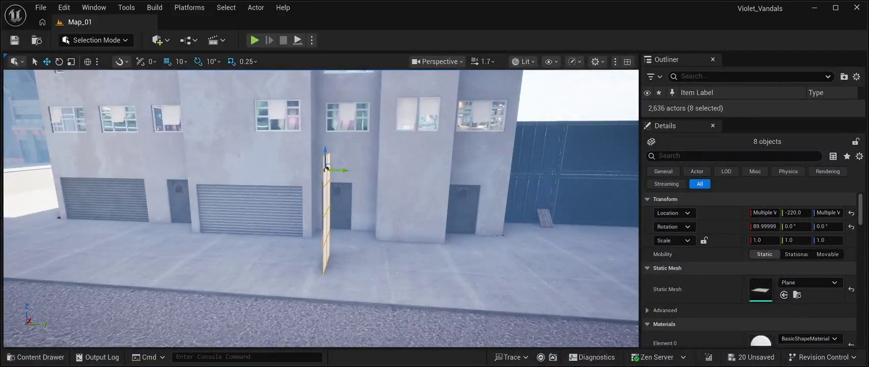
left_click(59, 61)
left_click_drag(349, 171, 442, 158)
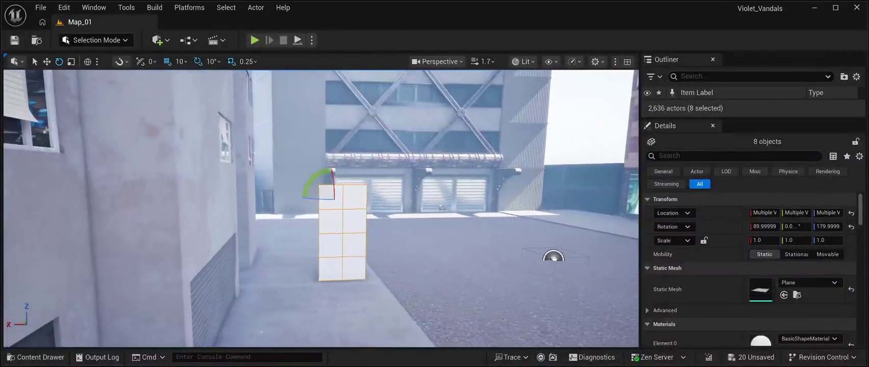
Step: Place a duplicate of the eight-tile panel along X against the neighbouring building's wall
left_click(46, 62)
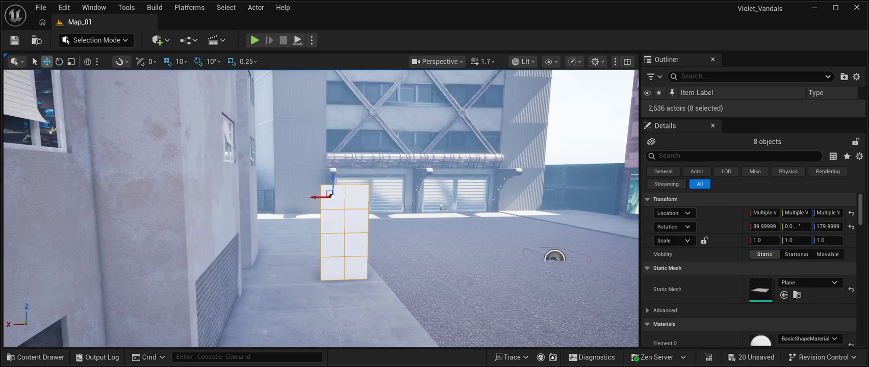
key("a")
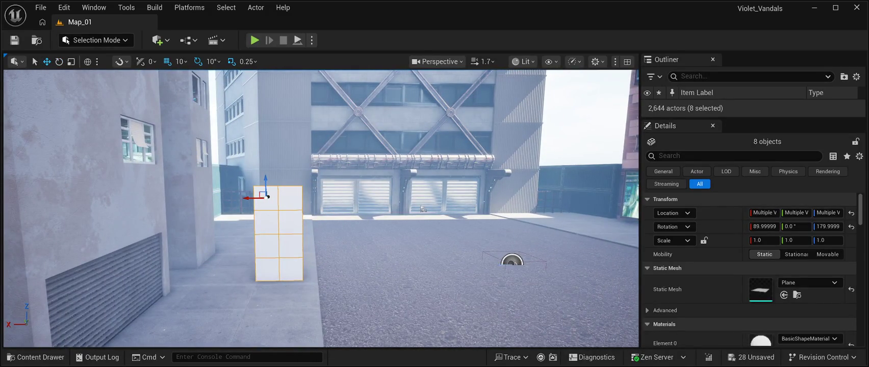
left_click_drag(250, 197, 136, 197, "alt")
left_click_drag(422, 209, 362, 200)
mouse_move(220, 173)
left_mouse_down()
mouse_move(278, 170)
mouse_move(252, 181)
mouse_move(199, 178)
mouse_move(201, 191)
mouse_move(238, 190)
left_mouse_up()
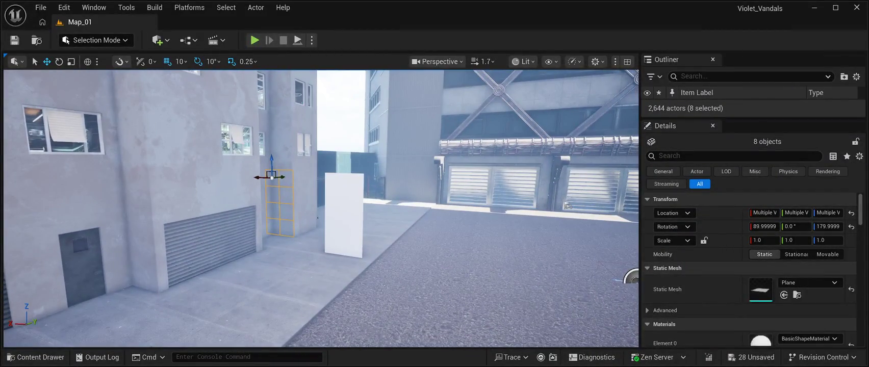
Step: Duplicate the eight-tile white panel and slide the copy along X against the building wall
left_click(358, 182)
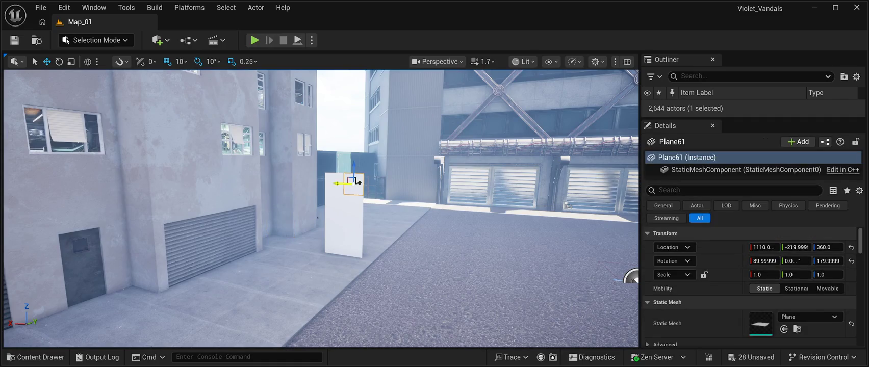
left_click(352, 183, "ctrl")
left_click(359, 202, "ctrl")
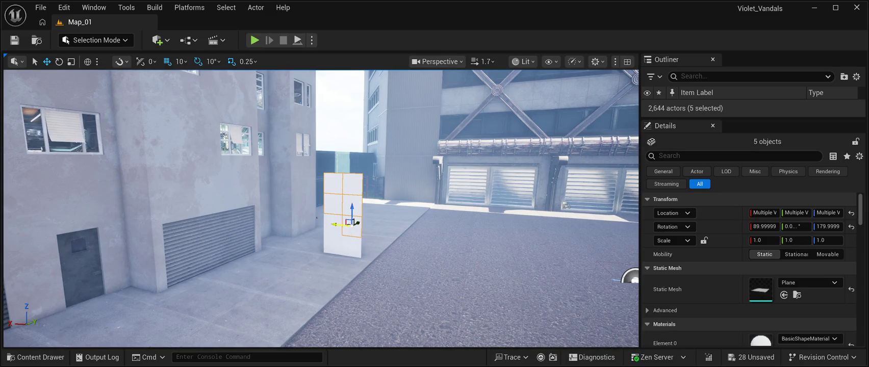
left_click(334, 224, "ctrl")
left_click(352, 245, "ctrl")
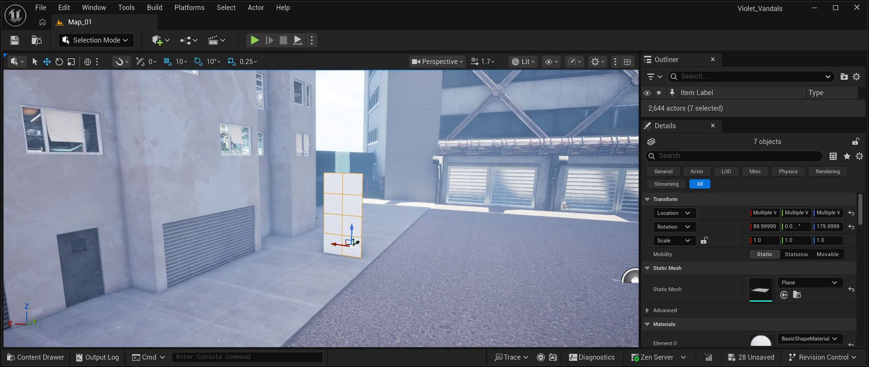
left_click(339, 239, "ctrl")
key("ctrl+d")
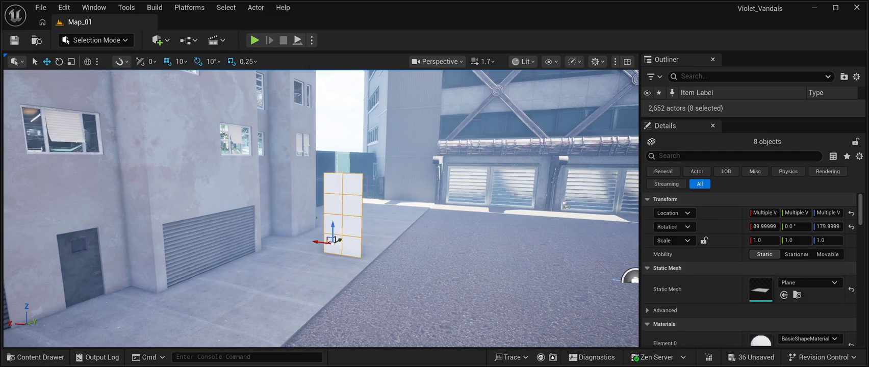
left_click_drag(339, 239, 186, 324)
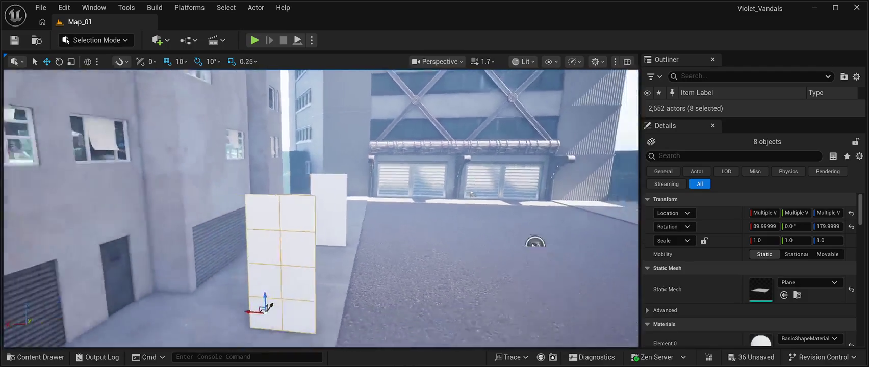
mouse_move(278, 283)
left_mouse_down()
mouse_move(206, 275)
mouse_move(239, 265)
mouse_move(226, 263)
mouse_move(238, 255)
mouse_move(212, 261)
left_mouse_up()
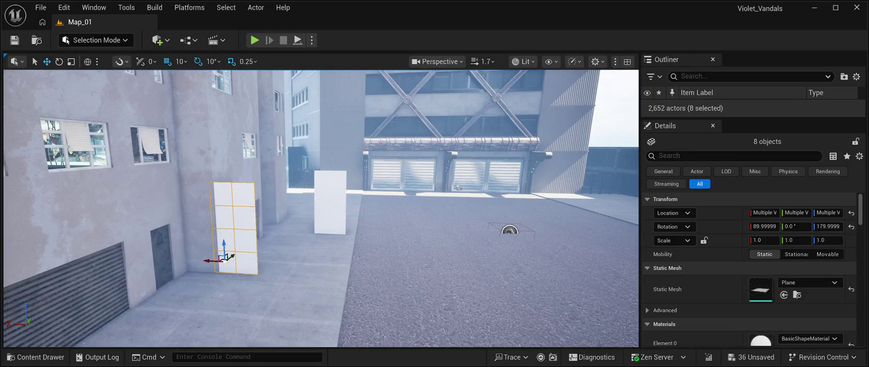
key("w")
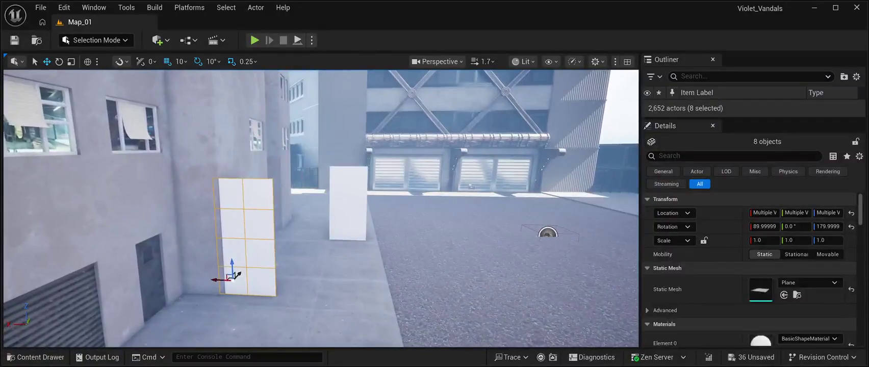
mouse_move(232, 280)
left_mouse_down()
mouse_move(166, 276)
mouse_move(135, 263)
mouse_move(178, 268)
mouse_move(537, 203)
left_mouse_up()
Step: Select the eight plane tiles of the newly placed panel
left_click(311, 273)
left_click(278, 276, "ctrl")
left_click(306, 247, "ctrl")
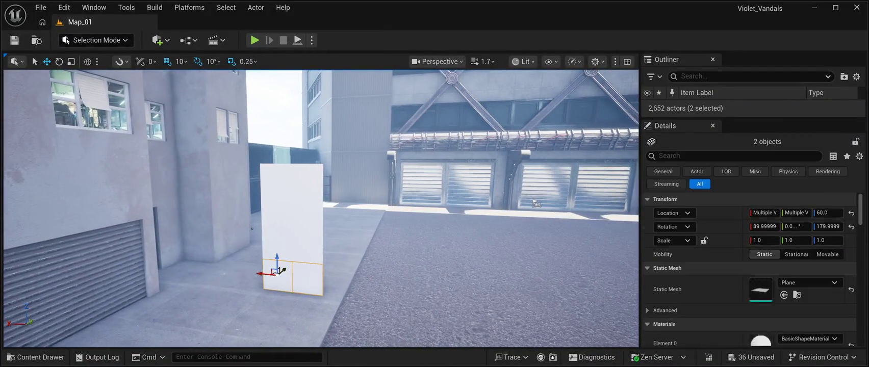
left_click(278, 246, "ctrl")
left_click(306, 214, "ctrl")
left_click(276, 213, "ctrl")
left_click(306, 182, "ctrl")
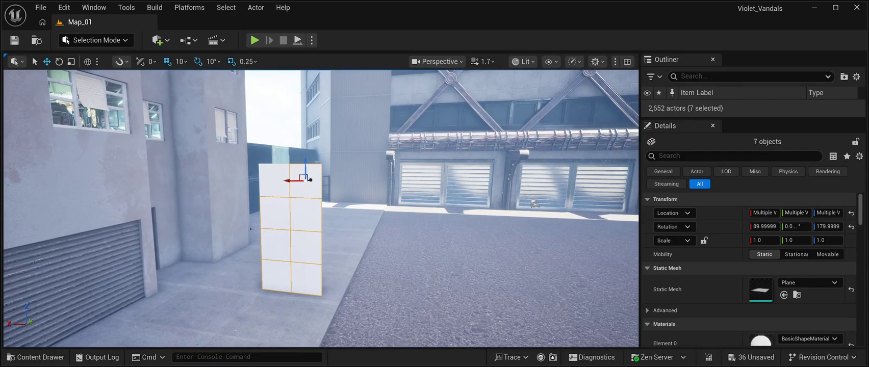
left_click(276, 181, "ctrl")
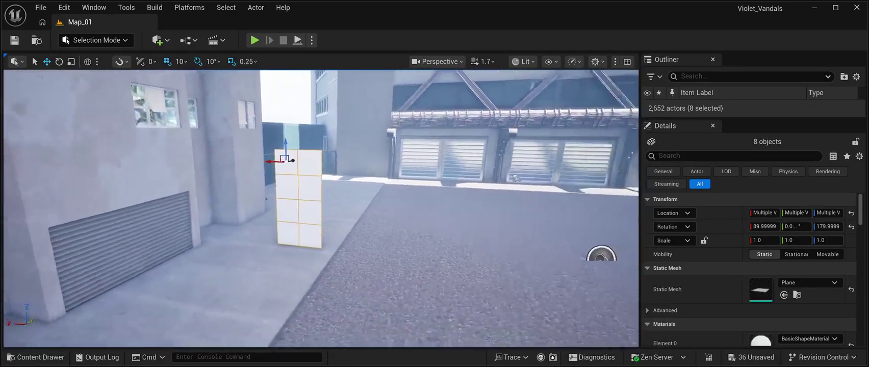
scroll(483, 227, "up", 1)
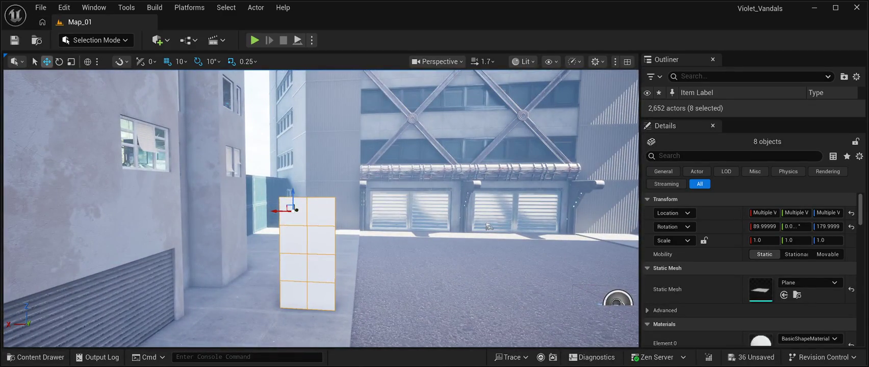
key("e")
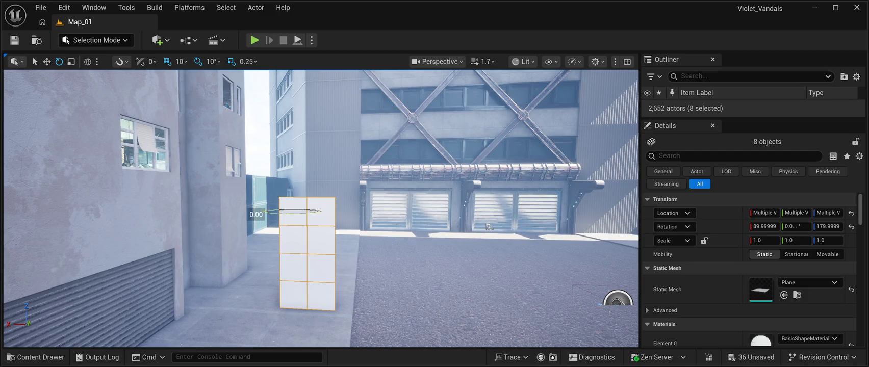
Step: Reselect the eight tiles, duplicate them and slide the copy left toward the door
left_click(307, 212)
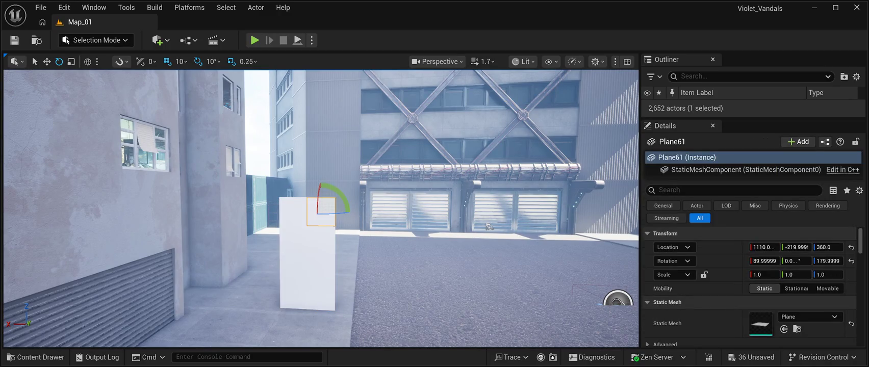
key("w")
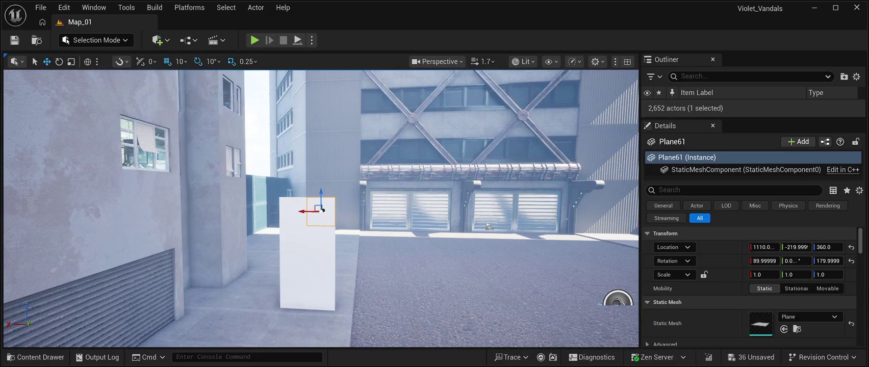
left_click(307, 239, "ctrl")
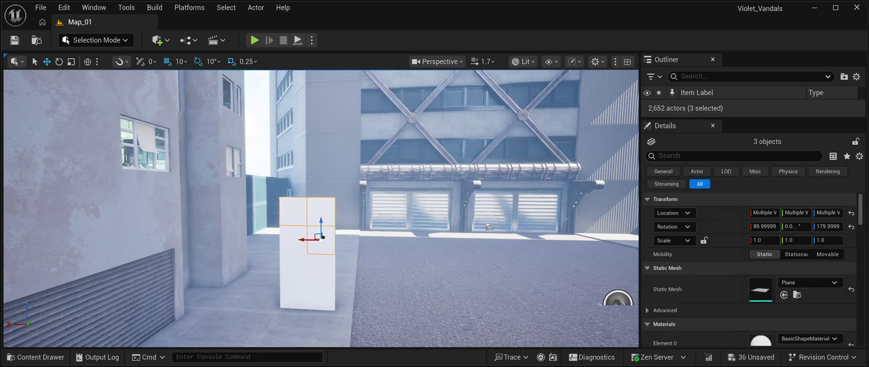
left_click(293, 240, "ctrl")
left_click(321, 265, "ctrl")
left_click(293, 265, "ctrl")
left_click(320, 291, "ctrl")
left_click(293, 291, "ctrl")
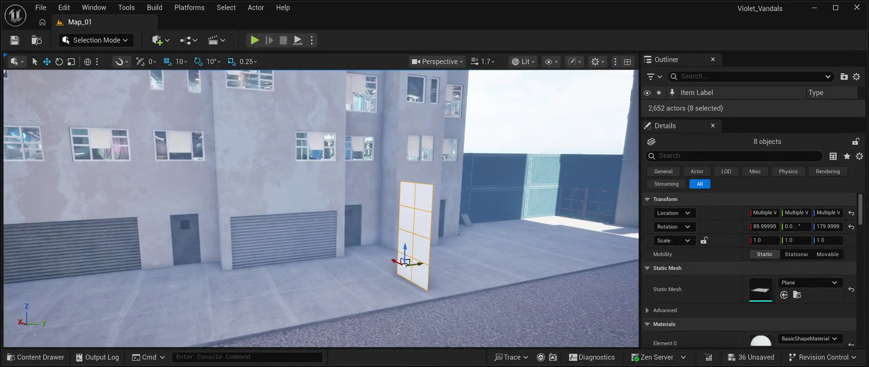
key("ctrl+d")
left_click_drag(406, 263, 193, 297)
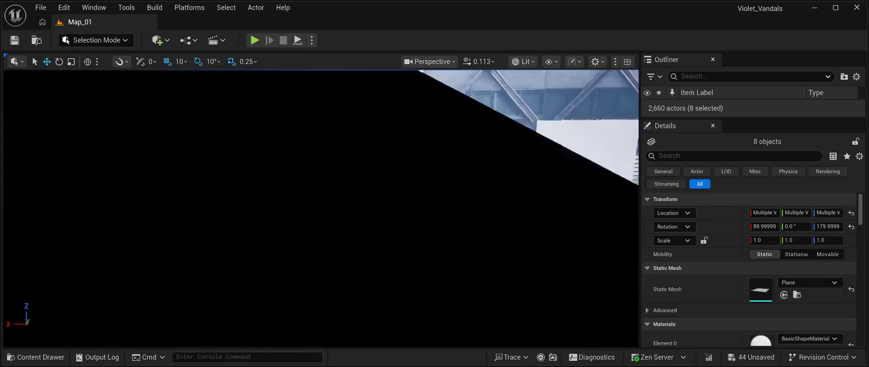
key("w")
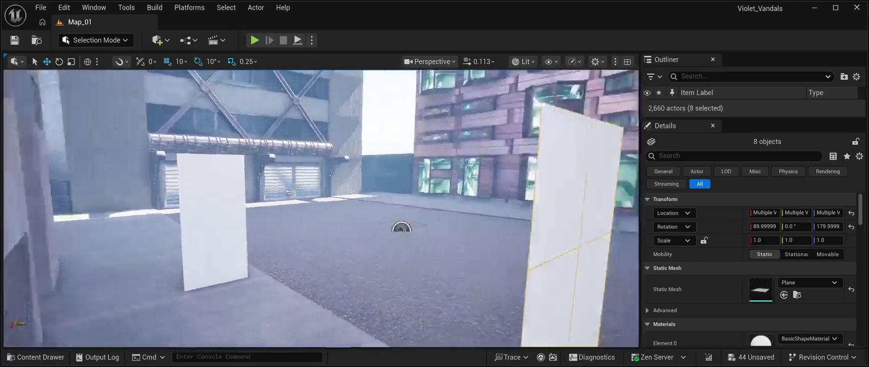
mouse_move(402, 228)
left_mouse_down()
mouse_move(611, 242)
mouse_move(577, 233)
mouse_move(166, 306)
left_mouse_up()
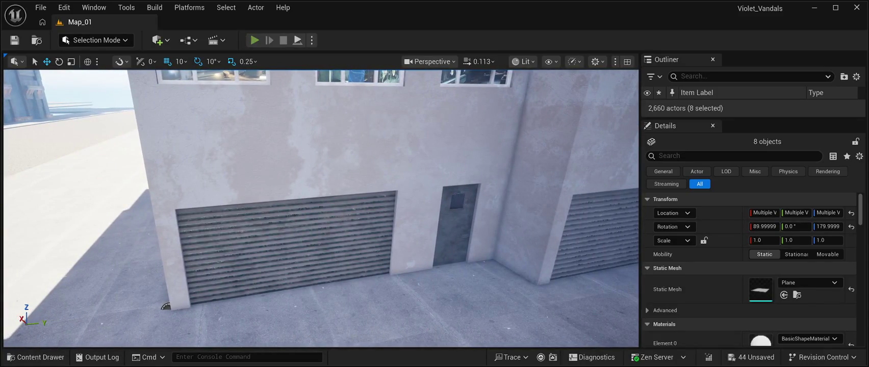
key("alt+p")
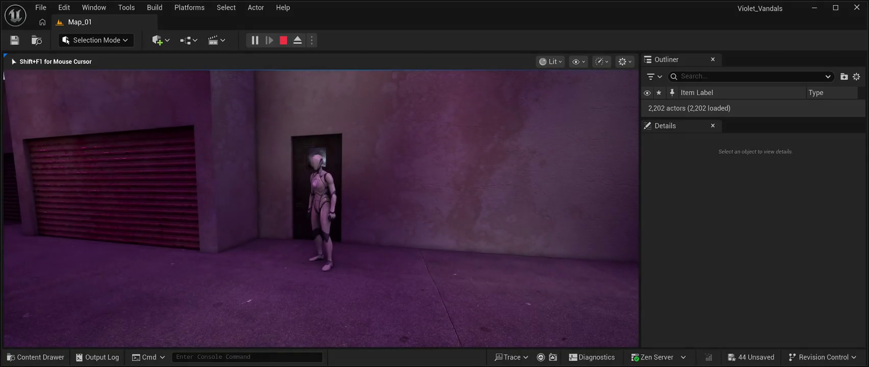
key("Escape")
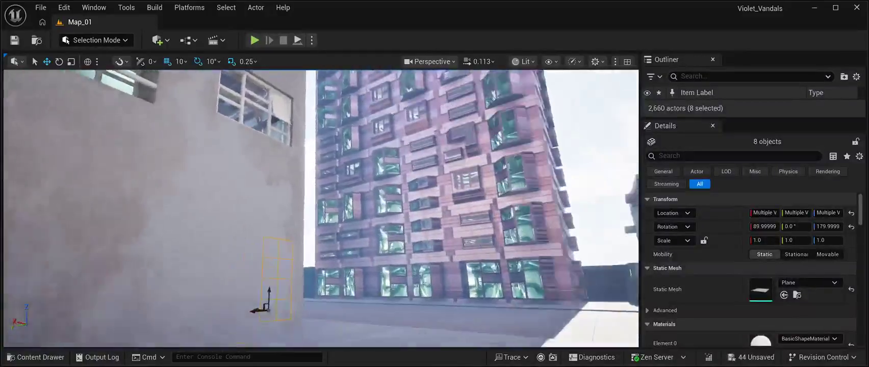
Step: Slide the selected panel left along X until it sits flat against the wall beside the door
key("w")
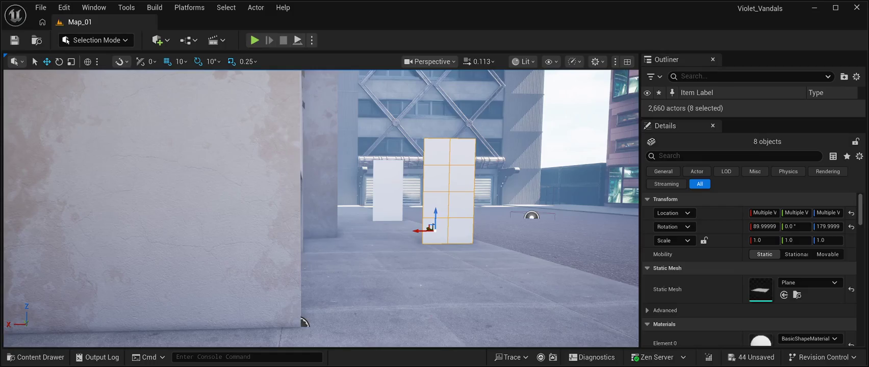
key("a")
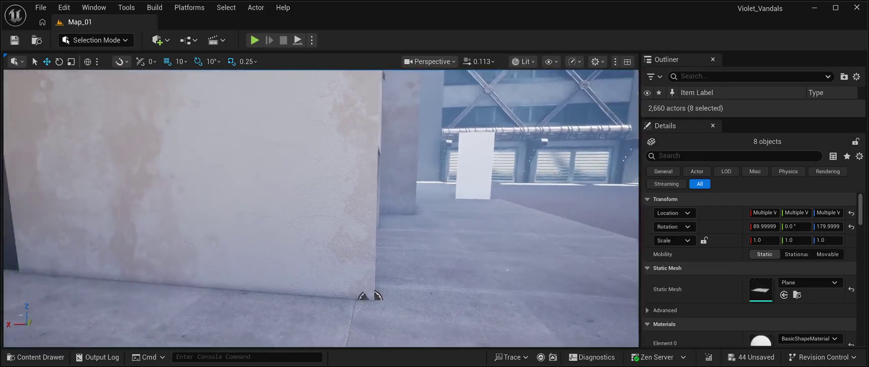
key("s")
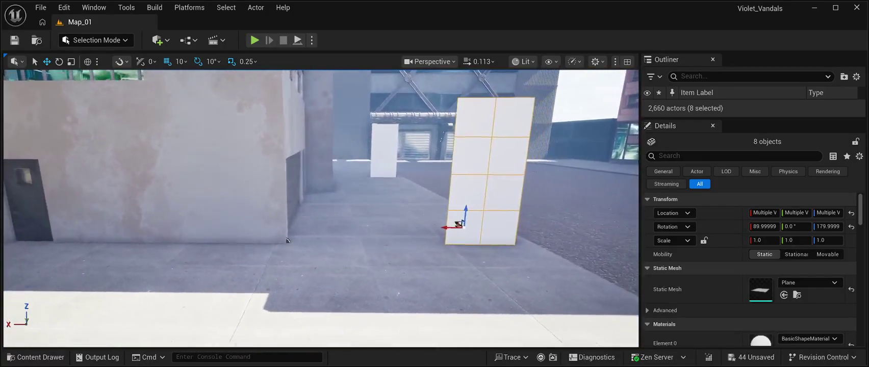
key("a")
left_click_drag(431, 222, 338, 218)
key("d")
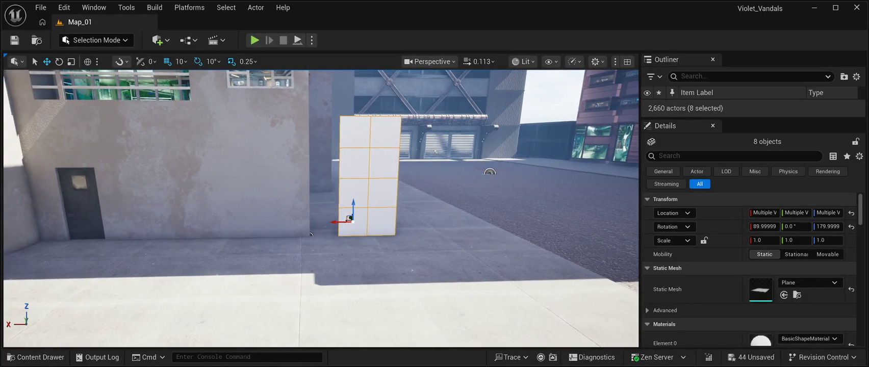
key("a")
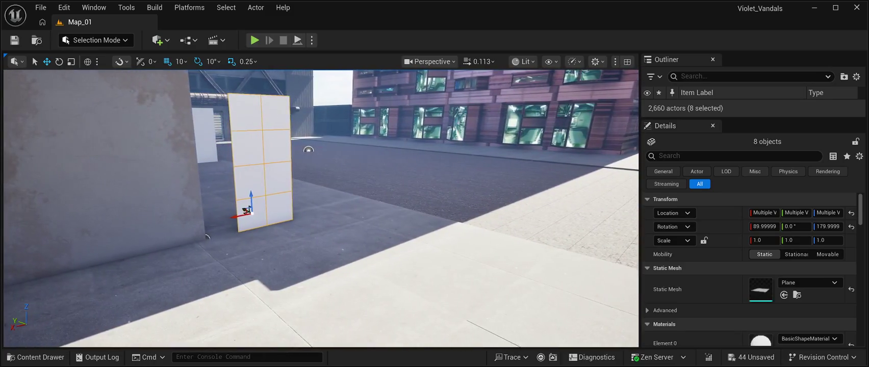
key("a")
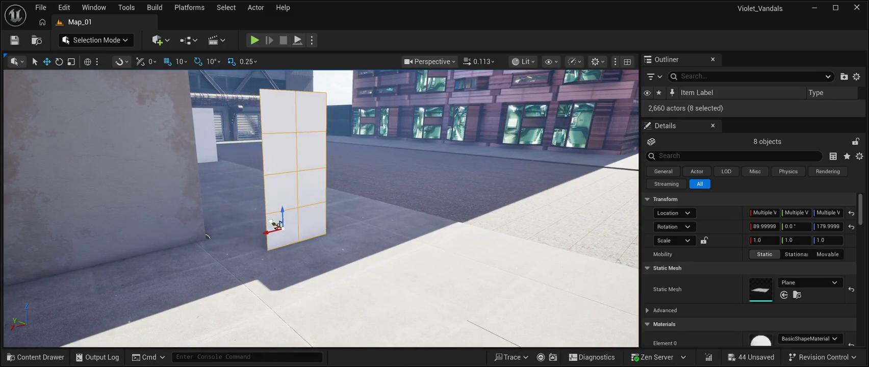
key("w")
key("d")
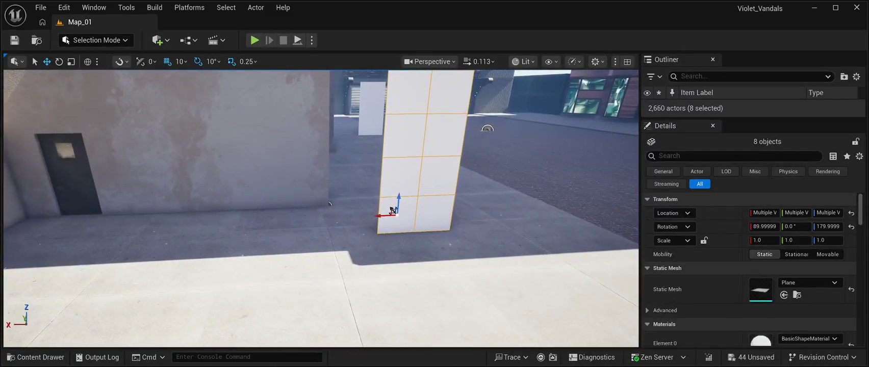
left_click_drag(393, 211, 125, 222)
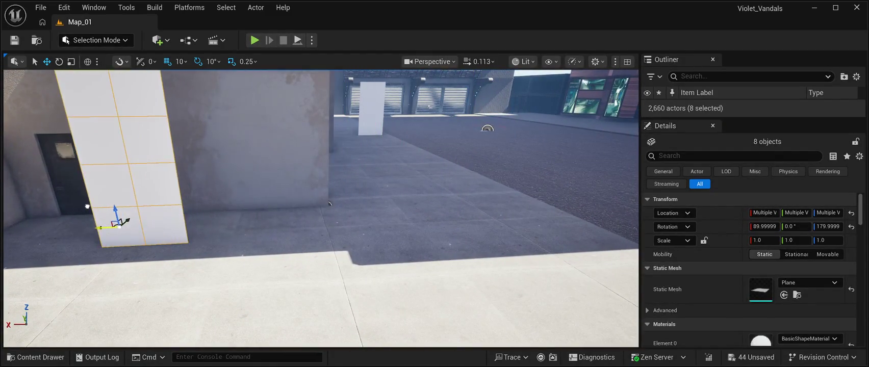
Step: Place an Alt-dragged copy of the panel directly to its right to widen the covering
key("d")
key("s")
key("a")
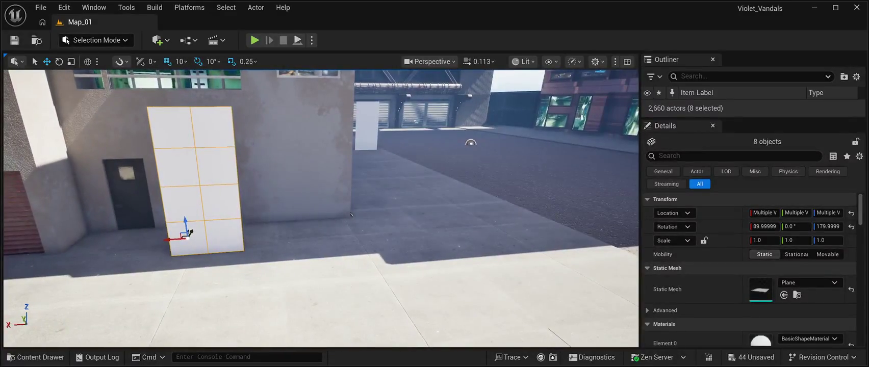
left_click_drag(188, 233, 259, 230)
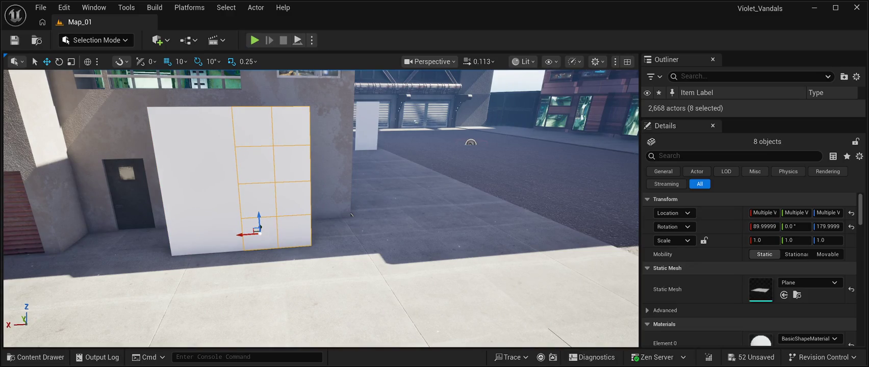
Step: Slide the wall panels right along the building wall
key("a")
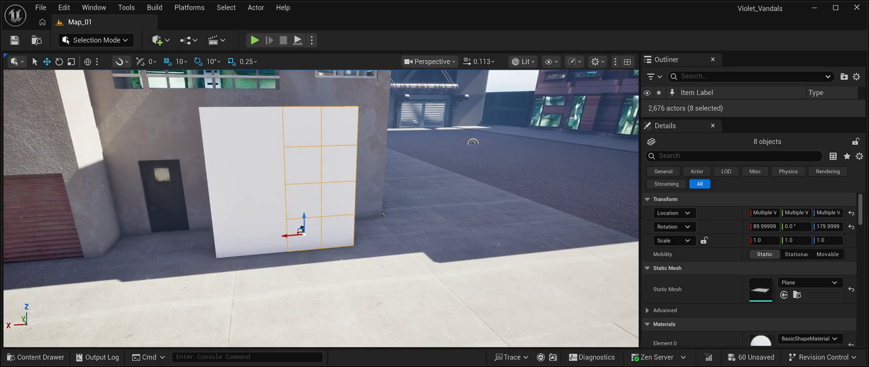
mouse_move(300, 230)
left_mouse_down()
mouse_move(380, 225)
mouse_move(357, 228)
mouse_move(365, 224)
left_mouse_up()
key("w")
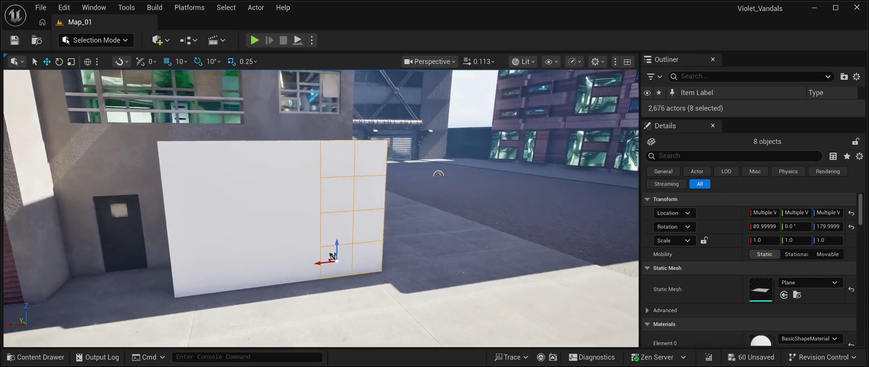
key("a")
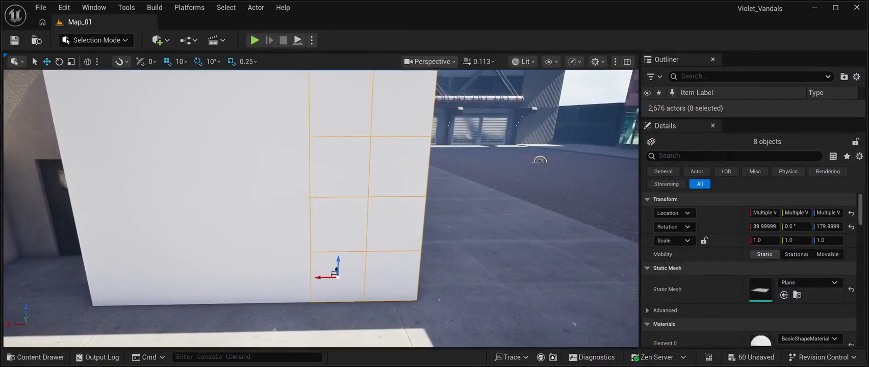
key("s")
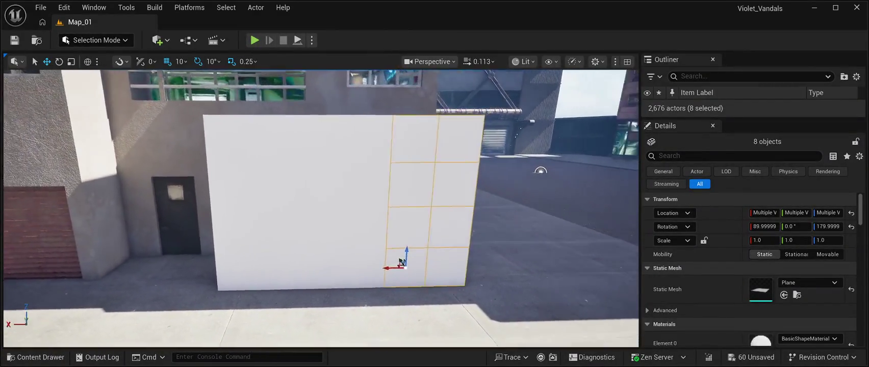
Step: Select the tiles of the first three columns of the white wall
left_click(281, 140)
left_click(284, 174, "ctrl")
left_click(284, 214, "ctrl")
left_click(286, 256, "ctrl")
left_click(320, 257, "ctrl")
left_click(321, 188, "ctrl")
left_click(321, 148, "ctrl")
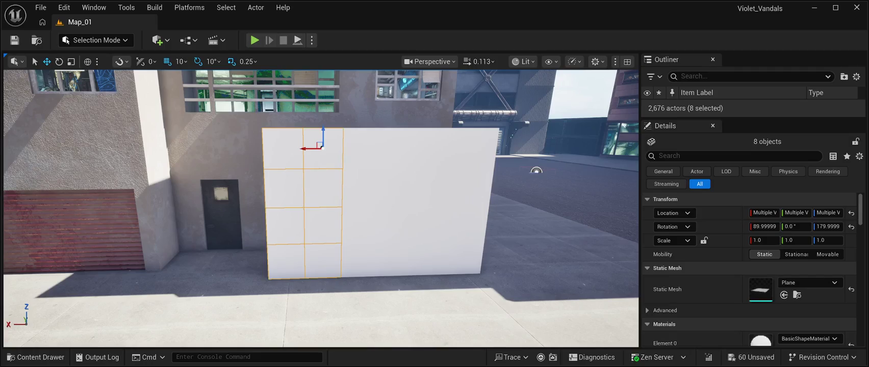
left_click(362, 148, "ctrl")
left_click(357, 186, "ctrl")
left_click(355, 222, "ctrl")
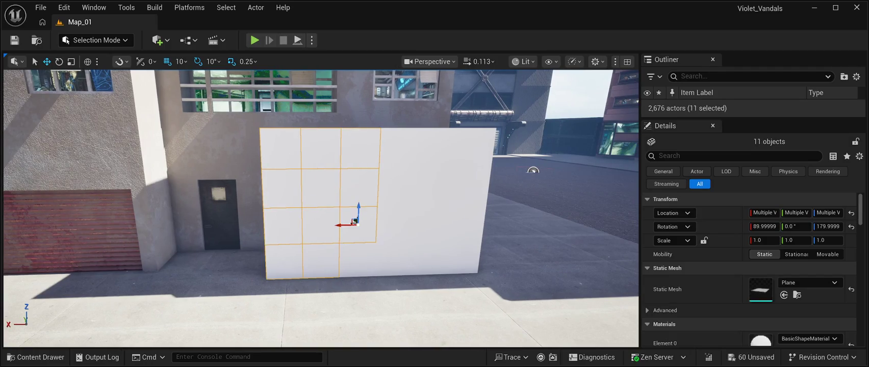
Step: Add the remaining right-hand column tiles so all 24 wall tiles are selected, viewed from above
left_click(389, 254, "ctrl")
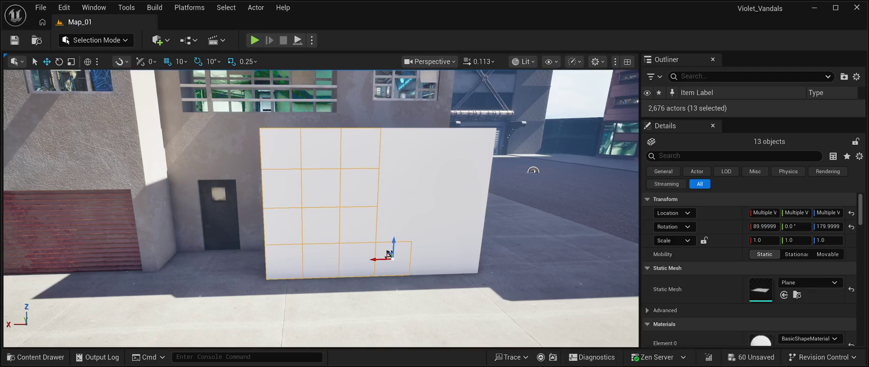
left_click(391, 221, "ctrl")
left_click(393, 183, "ctrl")
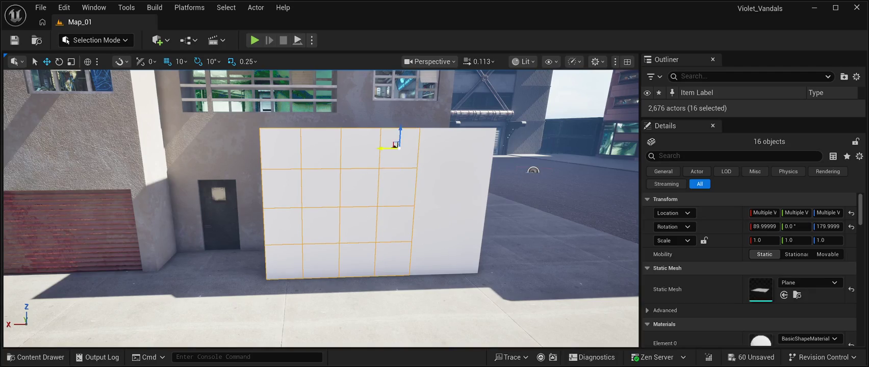
left_click(427, 178, "ctrl")
left_click(423, 214, "ctrl")
left_click(422, 250, "ctrl")
mouse_move(423, 253)
left_mouse_down()
mouse_move(432, 255)
mouse_move(397, 234)
mouse_move(400, 246)
left_mouse_up()
left_click(432, 246, "ctrl")
left_click(434, 211, "ctrl")
left_click(440, 182, "ctrl")
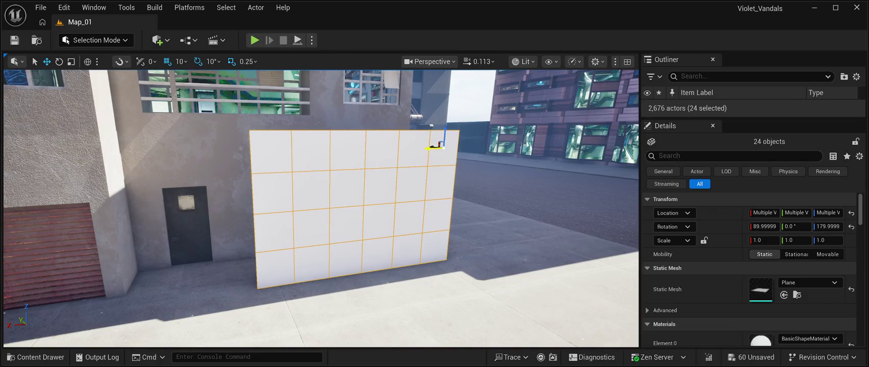
mouse_move(439, 181)
left_mouse_down()
mouse_move(439, 148)
mouse_move(427, 170)
left_mouse_up()
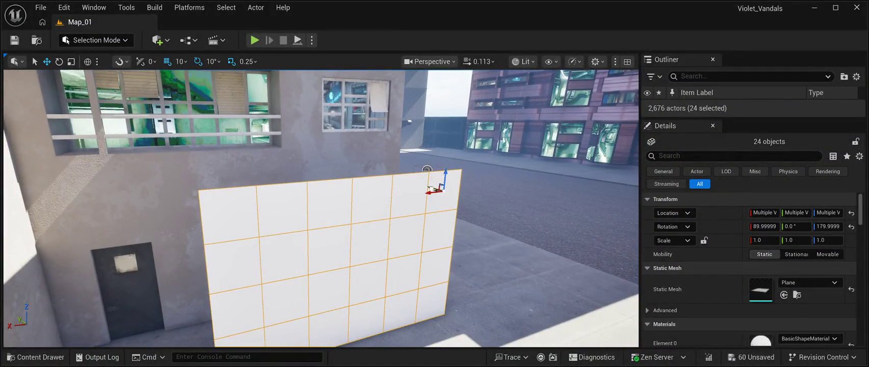
left_click(427, 170)
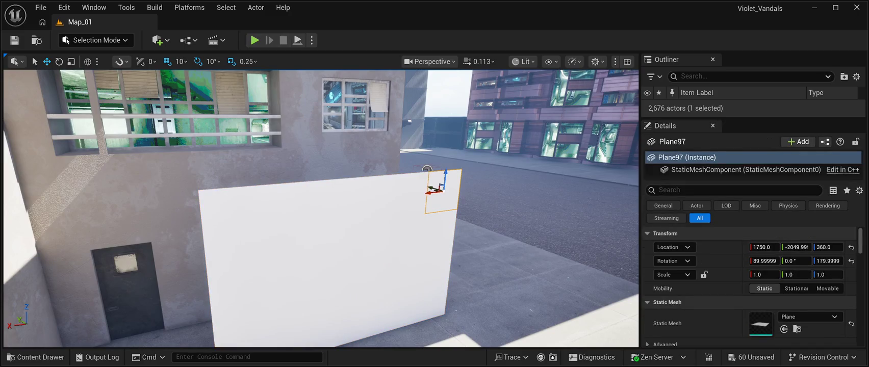
left_click(410, 197, "ctrl")
left_click(372, 200, "ctrl")
left_click(330, 203, "ctrl")
left_click(283, 209, "ctrl")
left_click(224, 208, "ctrl")
left_click(224, 256, "ctrl")
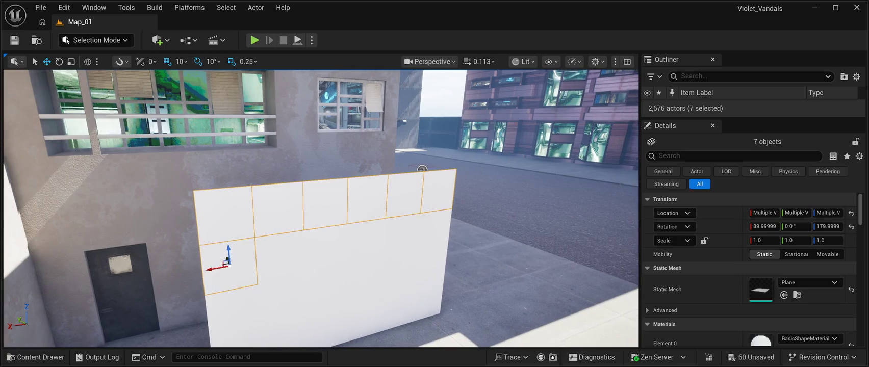
left_click(272, 250, "ctrl")
left_click(312, 243, "ctrl")
left_click(351, 237, "ctrl")
left_click(386, 230, "ctrl")
left_click(411, 224, "ctrl")
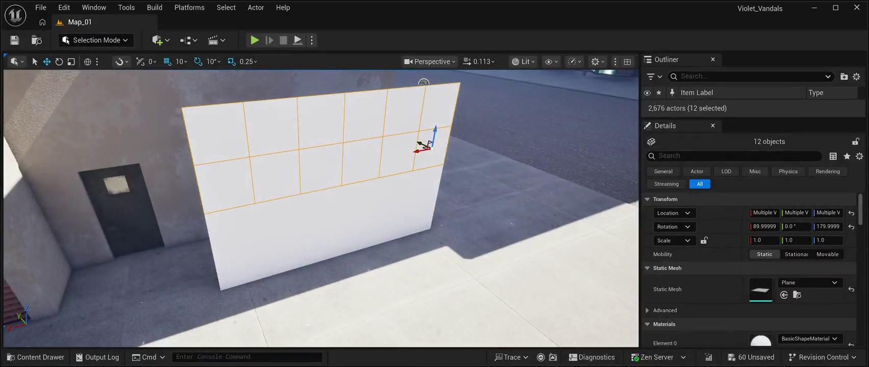
left_click(424, 186, "ctrl")
left_click(392, 194, "ctrl")
left_click(353, 196, "ctrl")
left_click(317, 199, "ctrl")
left_click(275, 212, "ctrl")
left_click(236, 264, "ctrl")
left_click(272, 248, "ctrl")
left_click(308, 237, "ctrl")
left_click(347, 226, "ctrl")
left_click(385, 219, "ctrl")
left_click(415, 215, "ctrl")
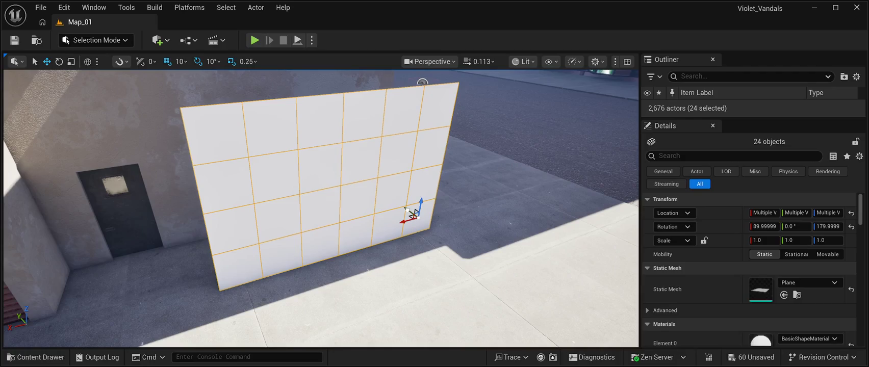
scroll(321, 209, "down", 5)
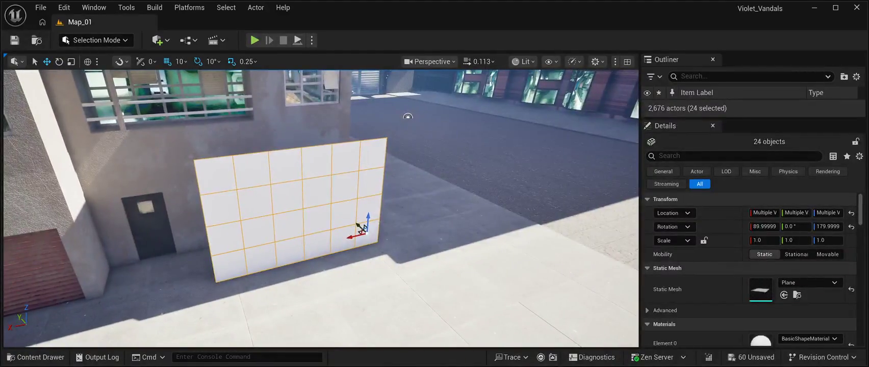
Step: Push the 24-tile wall flush against the building by the door, fine-tune it, and save Map_01
mouse_move(360, 227)
left_mouse_down()
mouse_move(333, 203)
mouse_move(314, 208)
left_mouse_up()
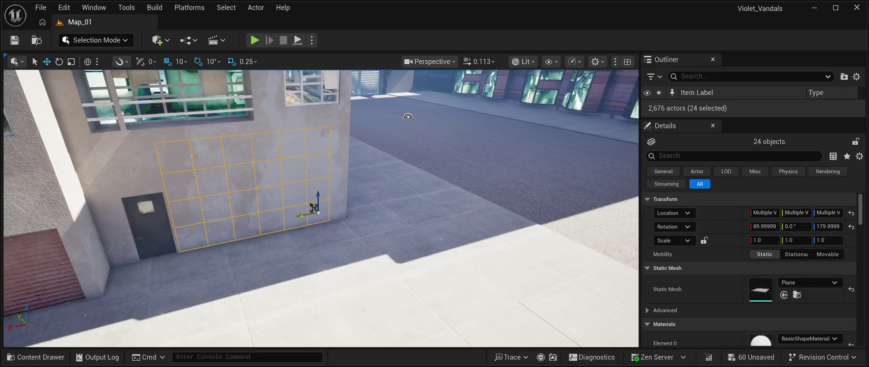
mouse_move(313, 208)
left_mouse_down()
mouse_move(342, 201)
mouse_move(370, 209)
left_mouse_up()
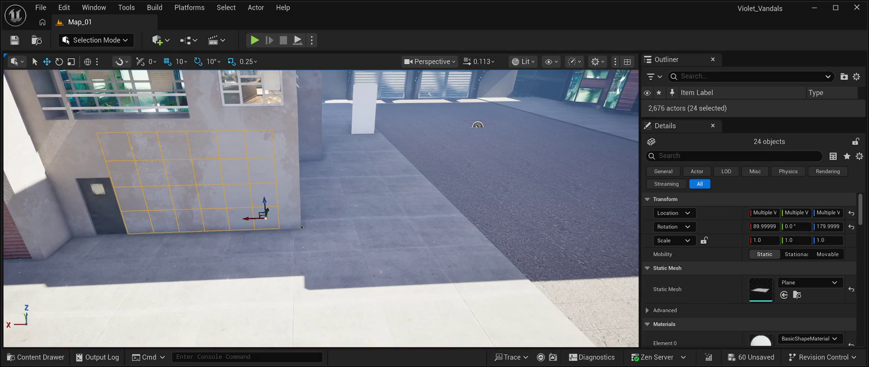
mouse_move(248, 219)
left_mouse_down()
mouse_move(269, 223)
mouse_move(225, 230)
left_mouse_up()
key("a")
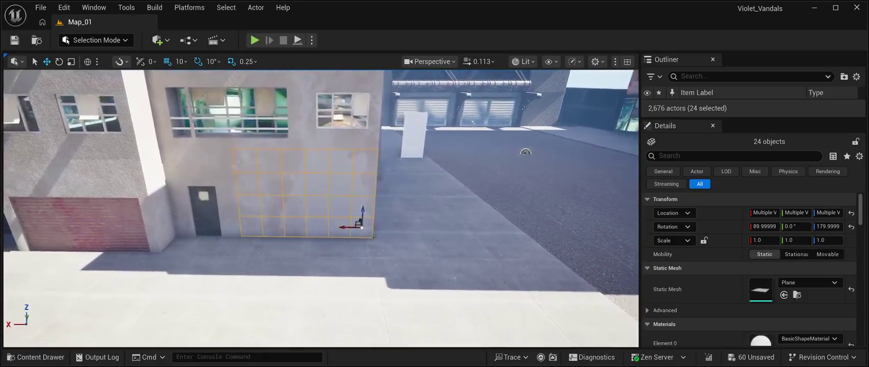
mouse_move(366, 225)
left_mouse_down()
mouse_move(375, 227)
mouse_move(359, 237)
left_mouse_up()
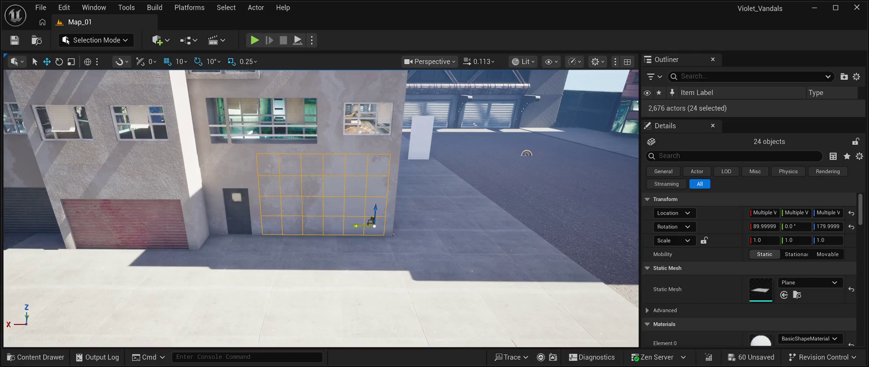
key("ctrl+s")
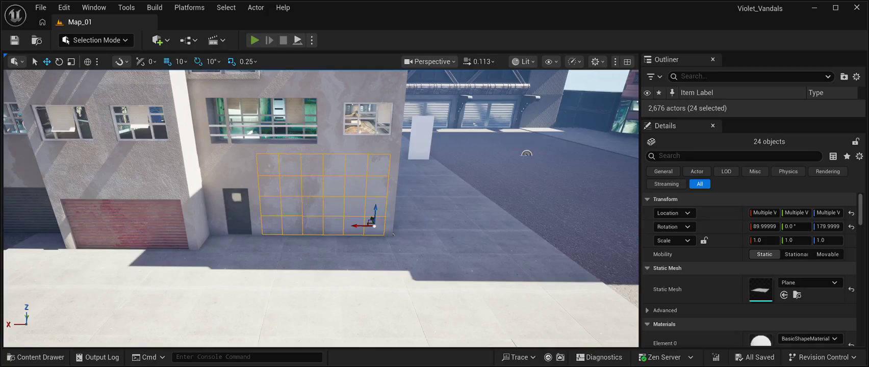
key("alt+p")
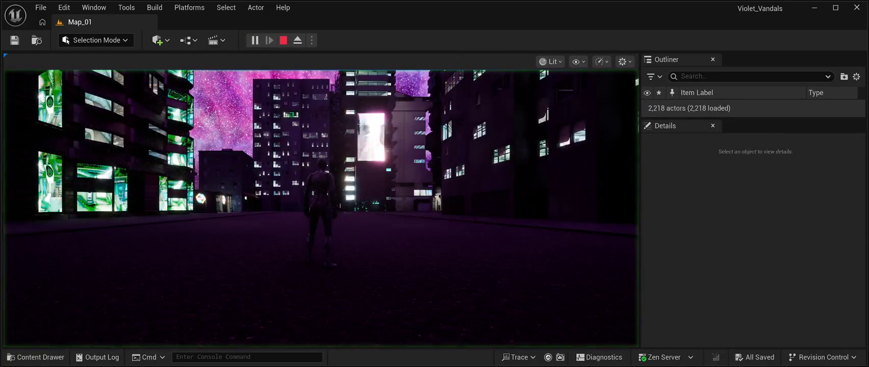
key("w")
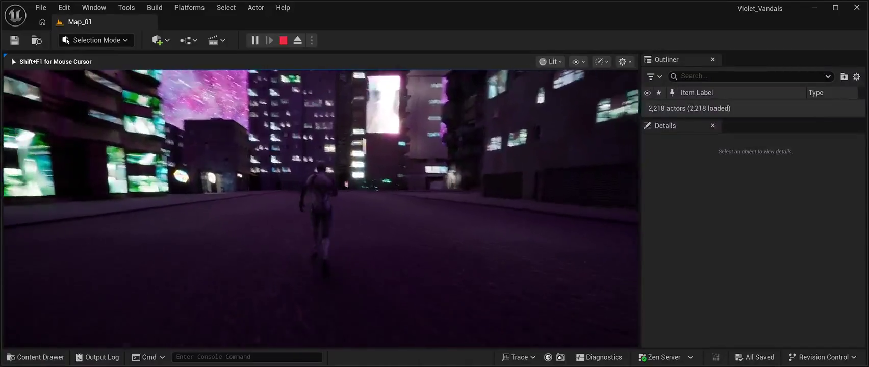
key("w")
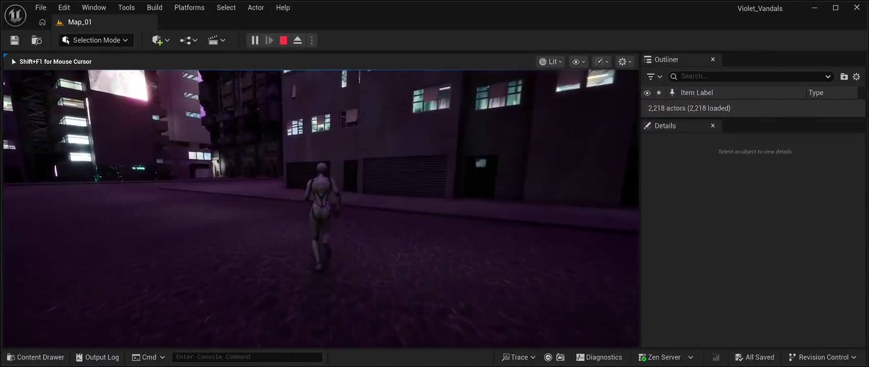
key("w")
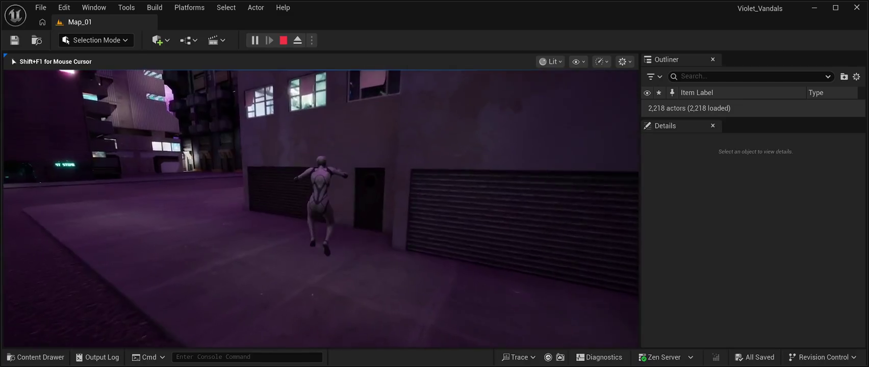
key("w")
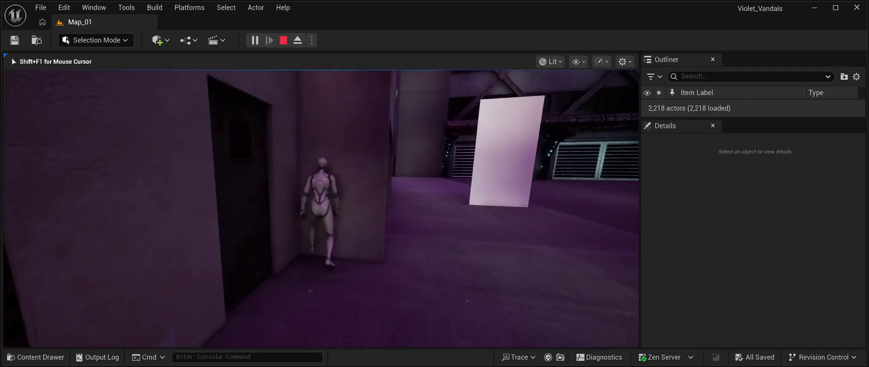
key("w")
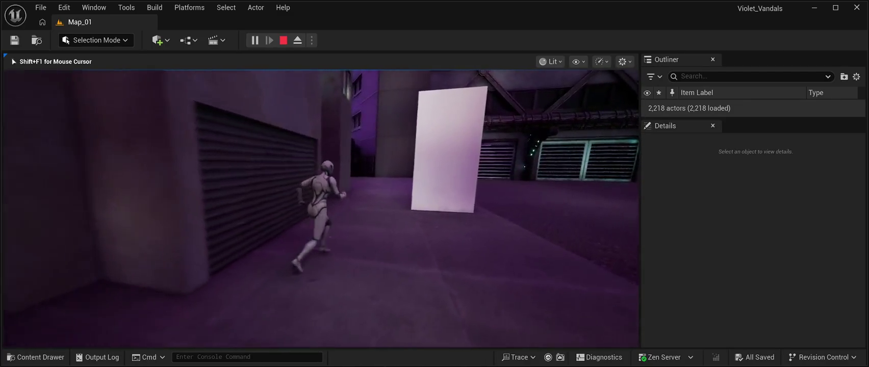
key("w")
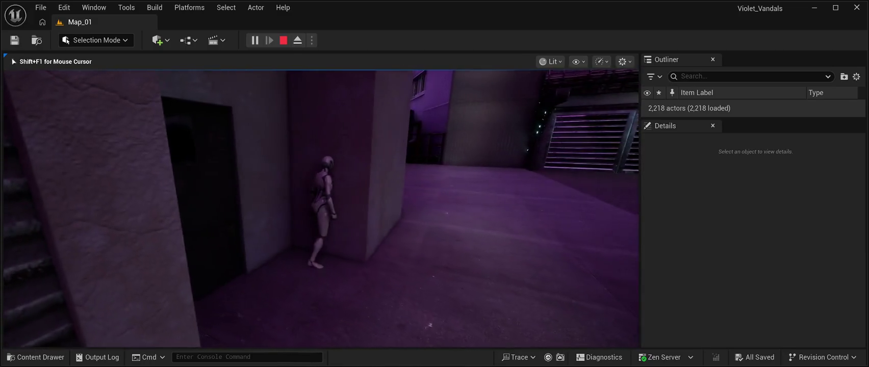
key("w")
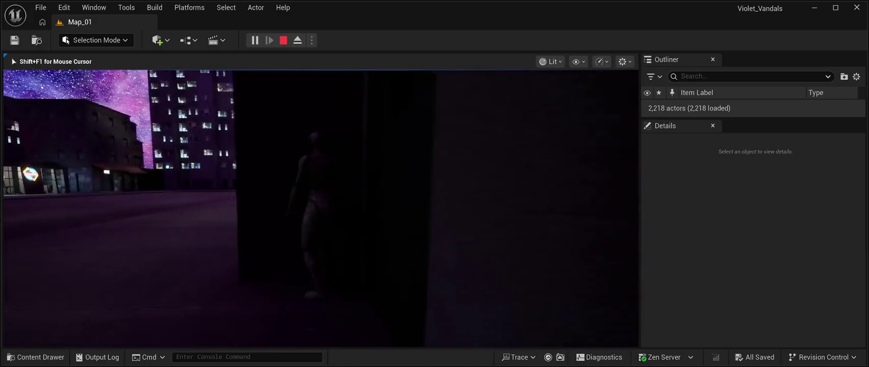
key("w")
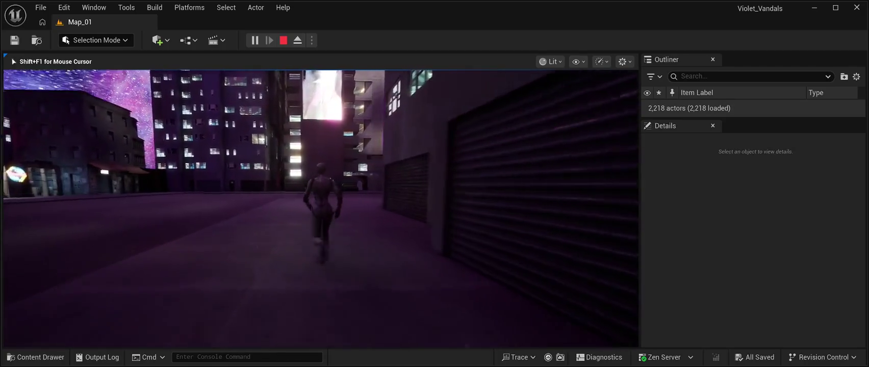
key("w")
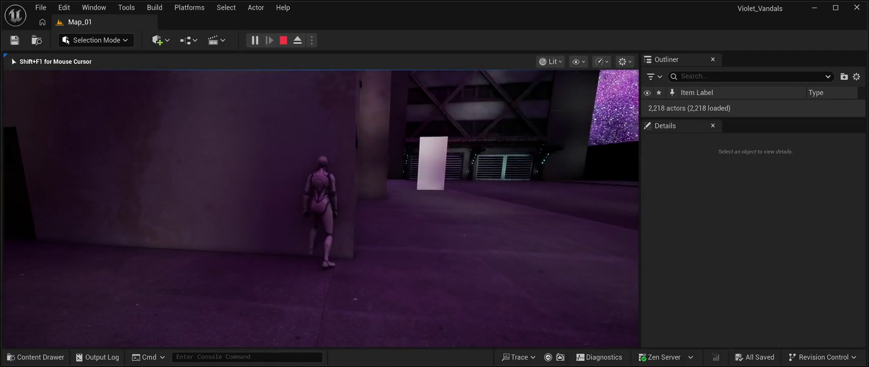
key("w")
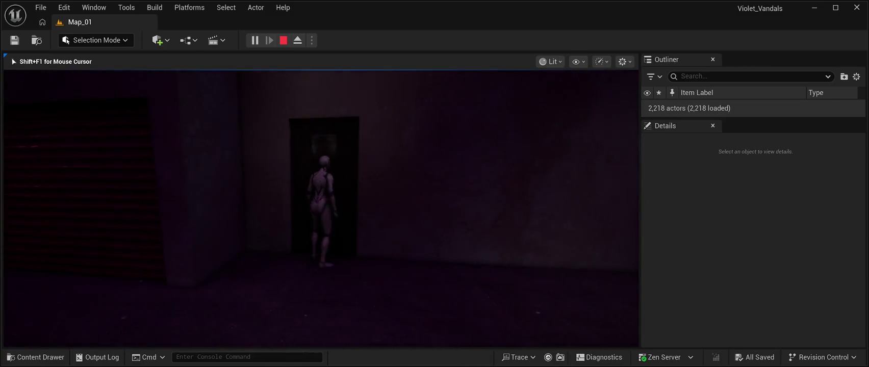
key("w")
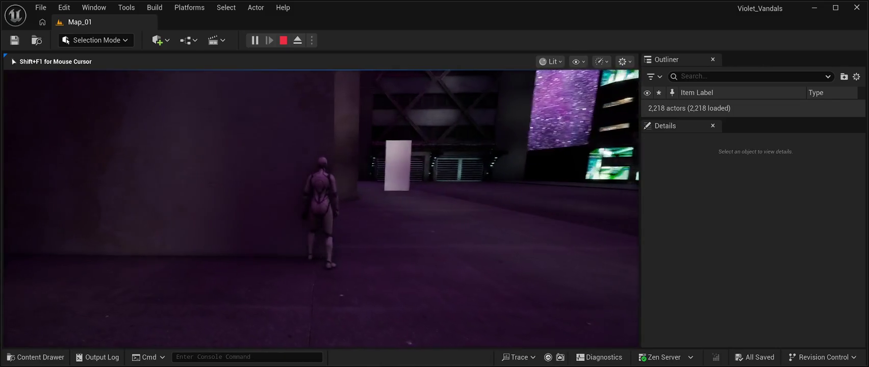
key("w")
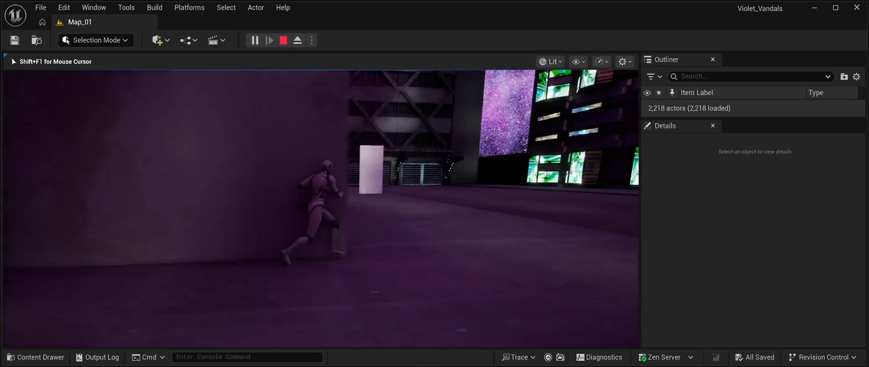
key("w")
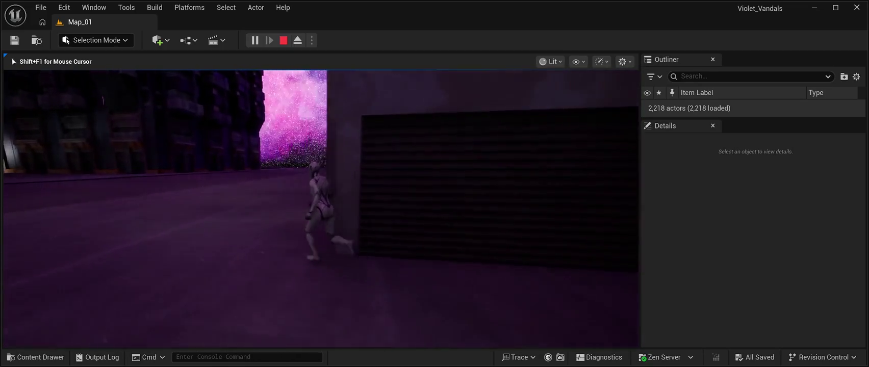
key("w")
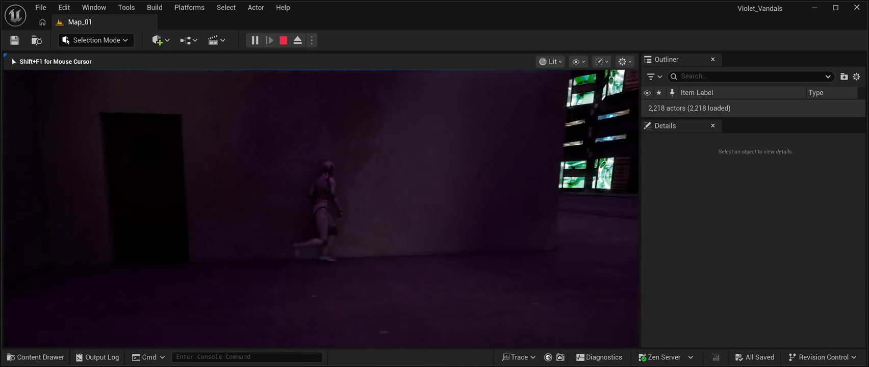
key("w")
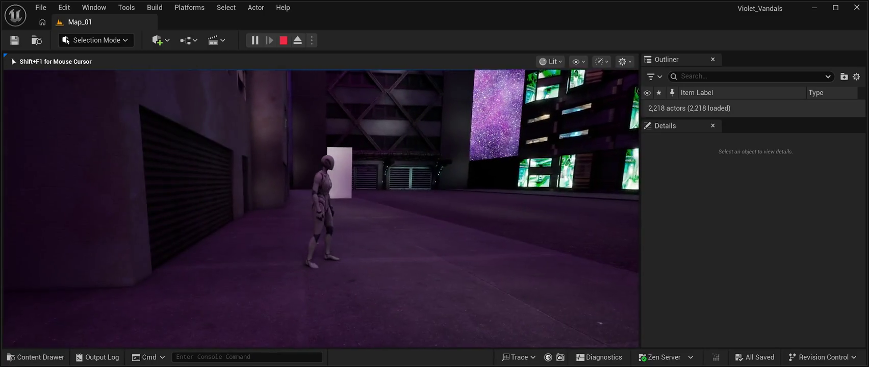
key("Escape")
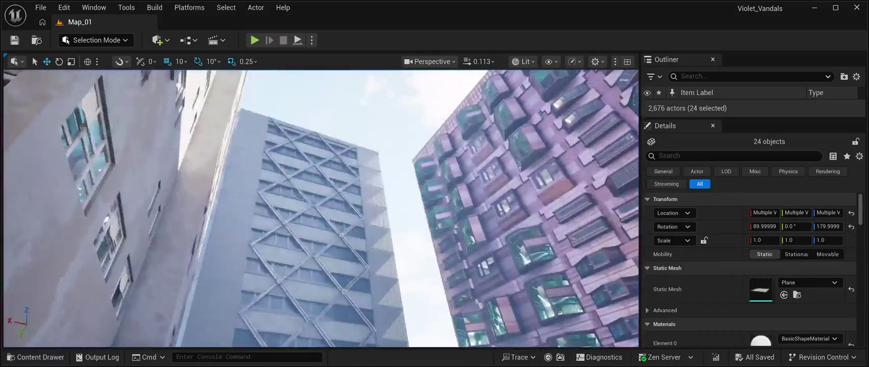
Step: Select the eight plane tiles of the white alley panel and duplicate them with Ctrl+D
key("s")
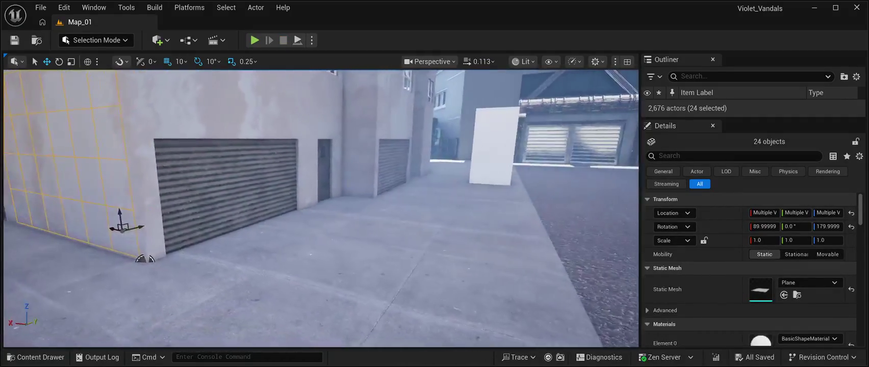
key("s")
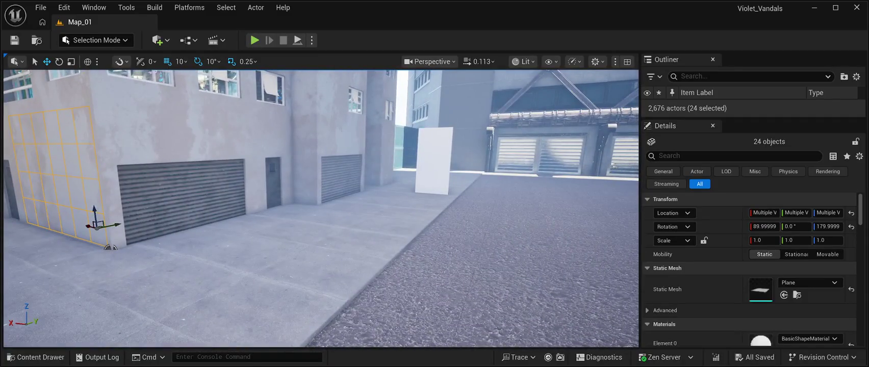
left_click(434, 158)
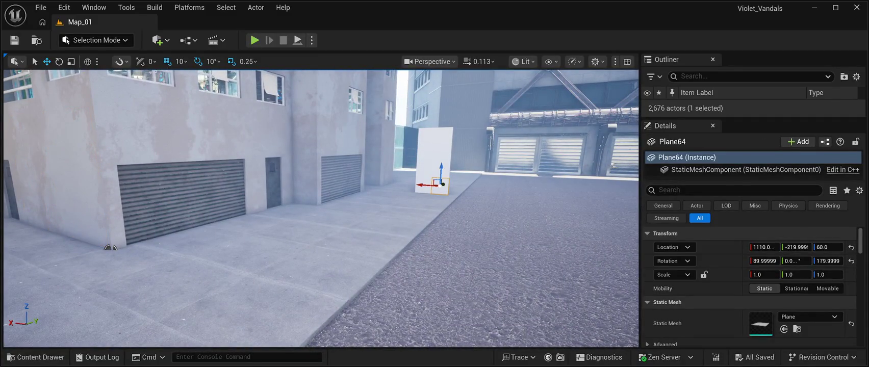
left_click(424, 182, "ctrl")
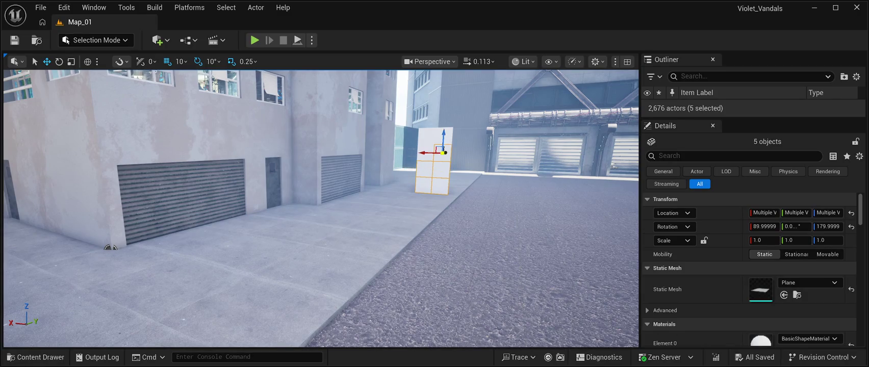
left_click(428, 153, "ctrl")
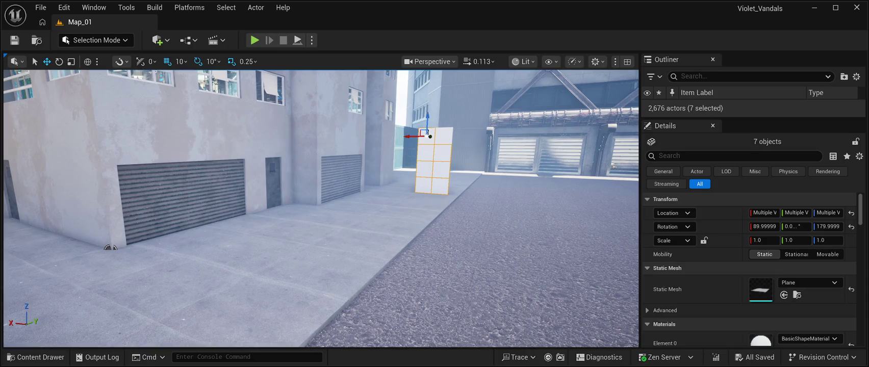
scroll(322, 209, "up", 2)
key("w")
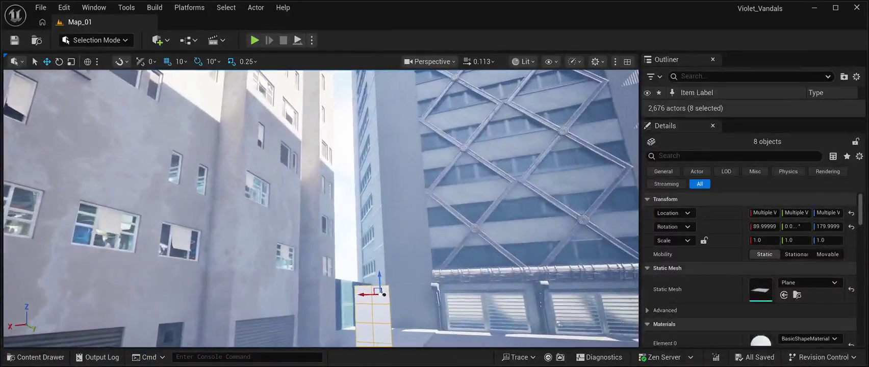
scroll(321, 209, "up", 2)
key("s")
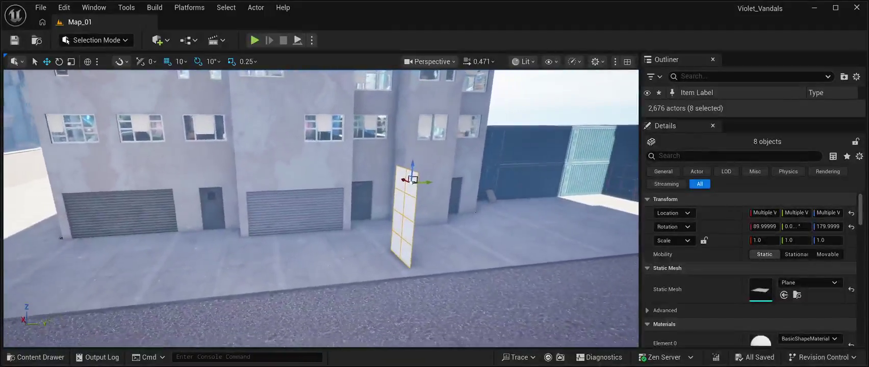
scroll(321, 209, "up", 1)
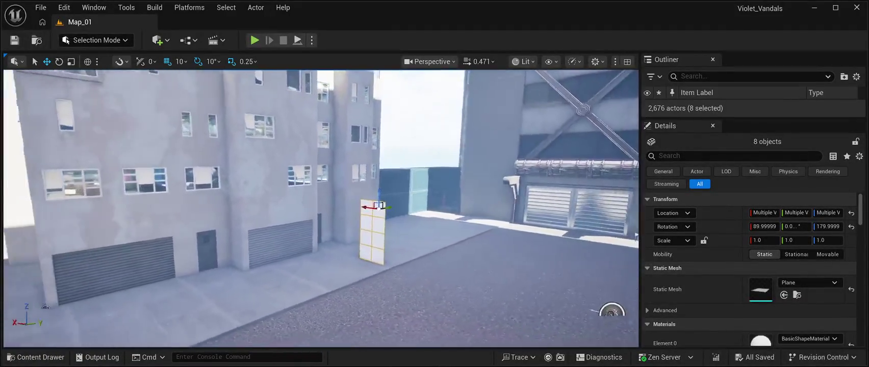
mouse_move(617, 287)
left_mouse_down()
mouse_move(549, 235)
mouse_move(564, 236)
left_mouse_up()
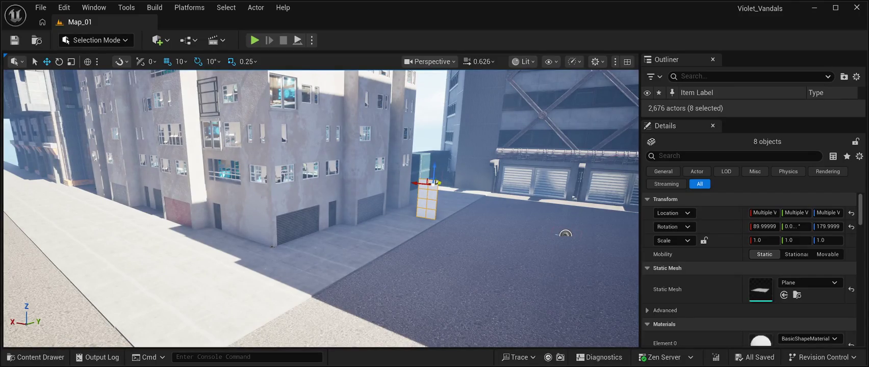
left_click_drag(564, 234, 532, 254)
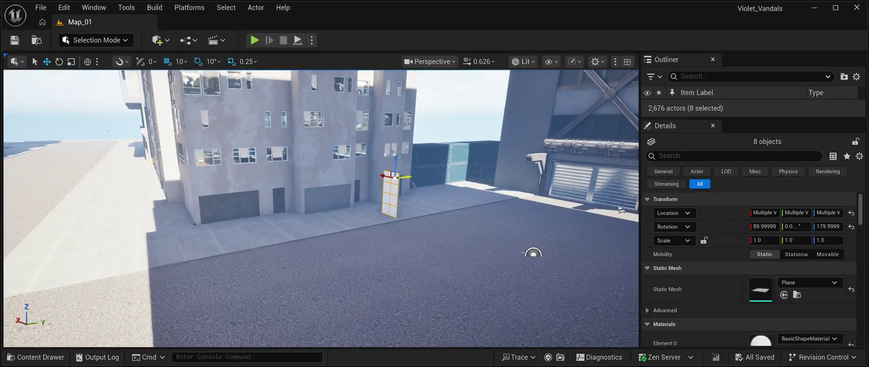
key("ctrl+d")
Step: Turn the copied panel 90° on Z and push it against the left corner building's wall
left_click_drag(415, 219, 214, 225)
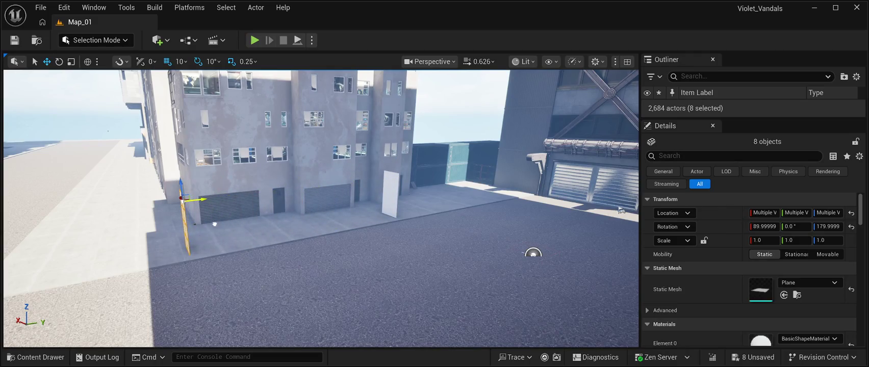
key("e")
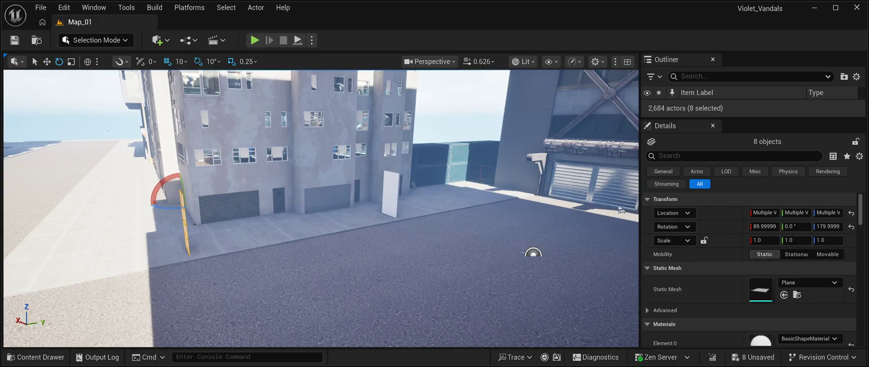
left_click_drag(184, 225, 133, 224)
scroll(321, 209, "up", 3)
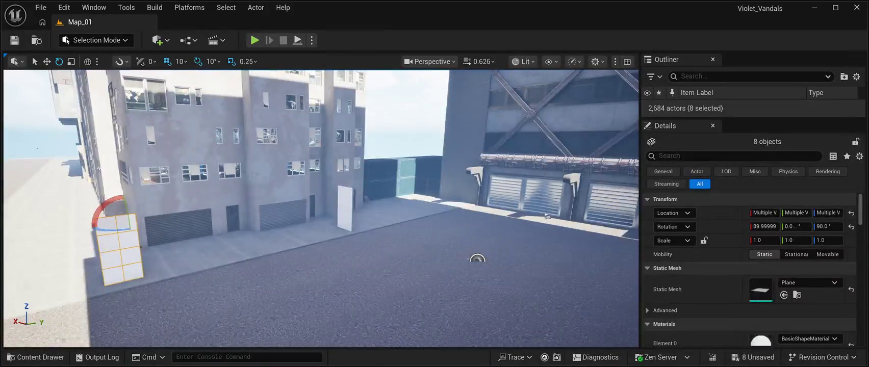
mouse_move(543, 258)
left_mouse_down()
mouse_move(471, 210)
mouse_move(495, 206)
left_mouse_up()
key("w")
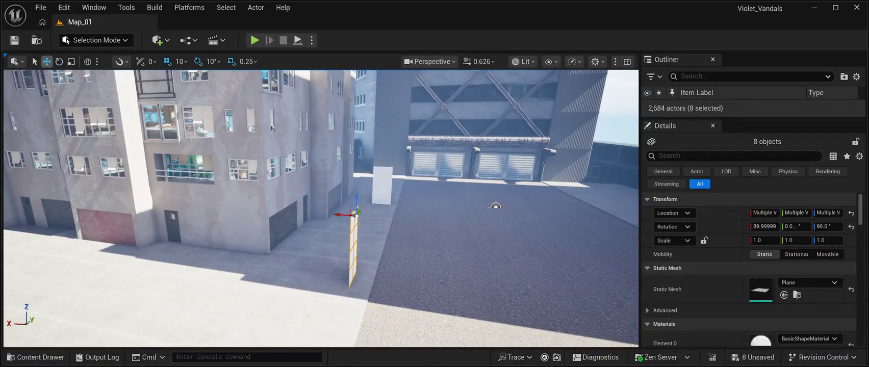
mouse_move(336, 214)
left_mouse_down()
mouse_move(238, 191)
mouse_move(117, 184)
left_mouse_up()
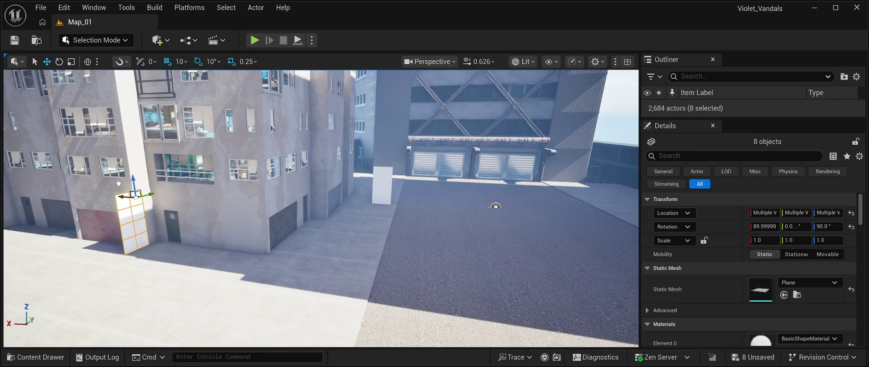
left_click_drag(123, 196, 138, 193)
Step: Select two tiles of the white panel at the alley end
mouse_move(495, 206)
left_mouse_down()
mouse_move(546, 207)
mouse_move(290, 279)
mouse_move(370, 214)
left_mouse_up()
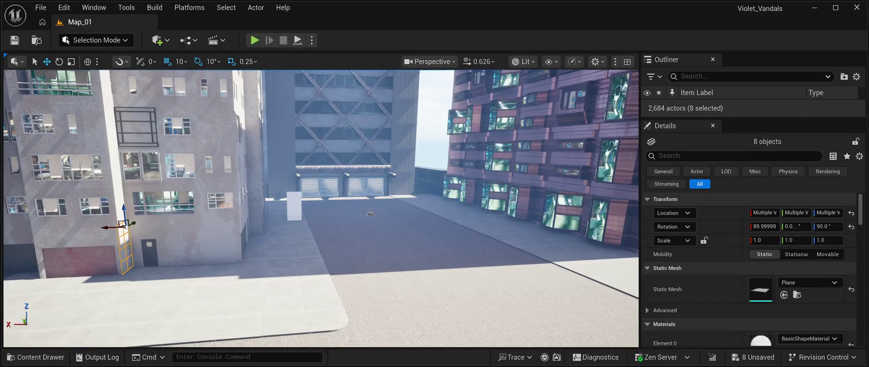
left_click(294, 206)
left_click(299, 199, "ctrl")
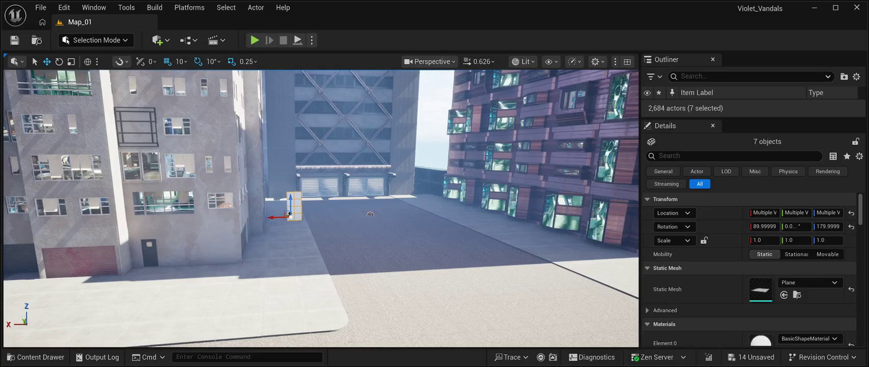
Step: Alt-drag a copy of the panel out toward the alley and turn it to 270° on Z
mouse_move(370, 214)
left_mouse_down()
mouse_move(499, 232)
mouse_move(626, 268)
left_mouse_up()
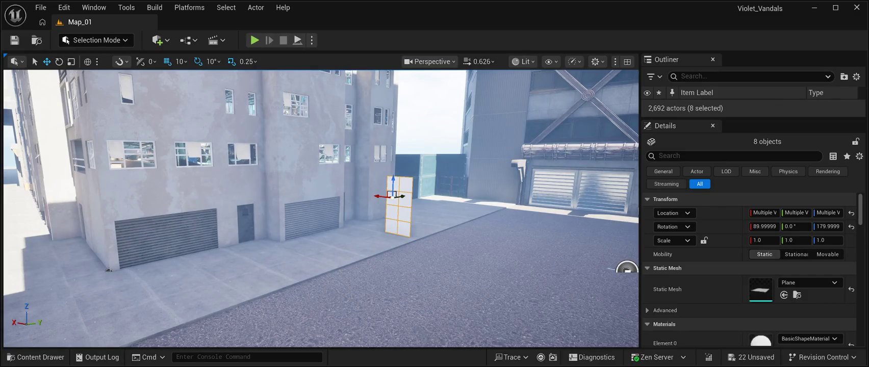
left_click_drag(402, 196, 33, 258)
mouse_move(626, 268)
left_mouse_down()
mouse_move(460, 192)
mouse_move(443, 199)
mouse_move(453, 199)
left_mouse_up()
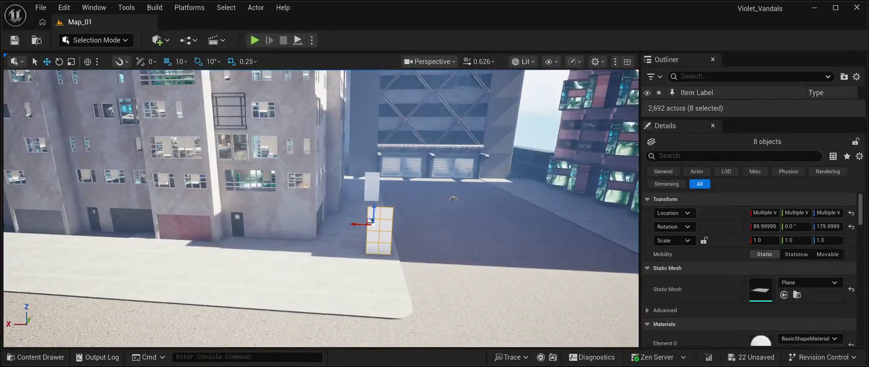
key("r")
key("e")
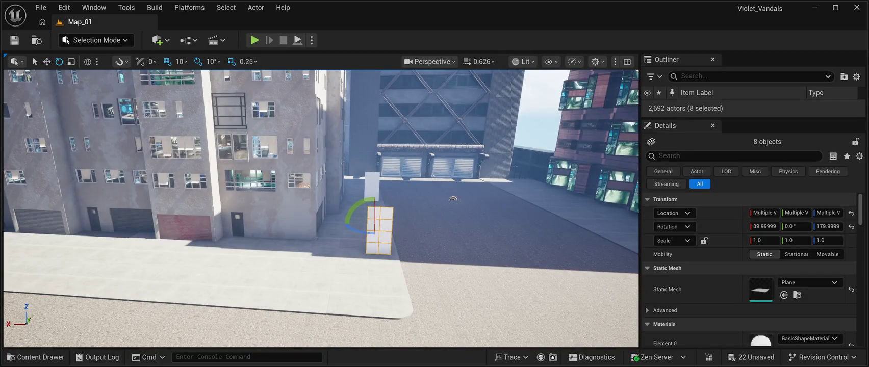
left_click_drag(348, 224, 331, 226)
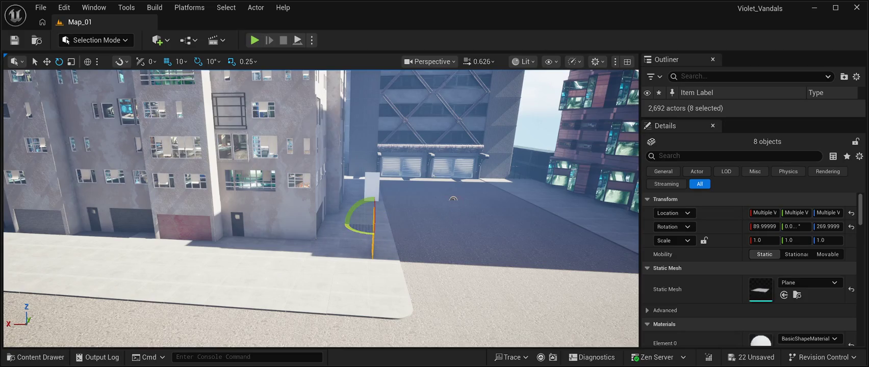
Step: Slide the copy left along the building face until it sits by the red garage door
key("w")
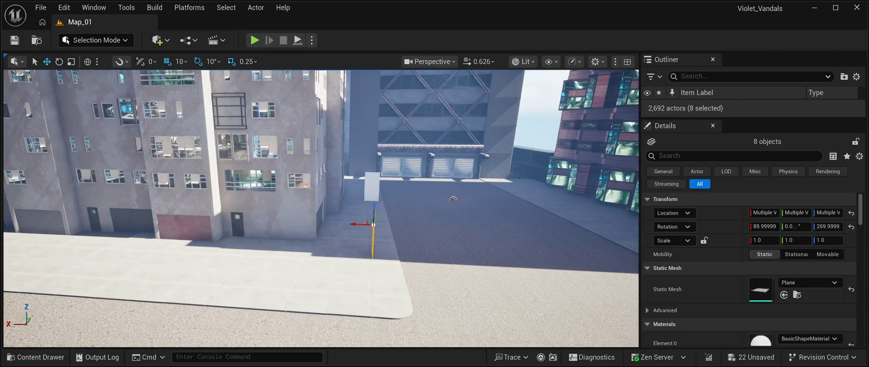
left_click_drag(357, 225, 132, 215)
mouse_move(453, 199)
left_mouse_down()
mouse_move(437, 185)
mouse_move(397, 185)
left_mouse_up()
mouse_move(222, 240)
left_mouse_down()
mouse_move(170, 239)
mouse_move(180, 254)
left_mouse_up()
key("w")
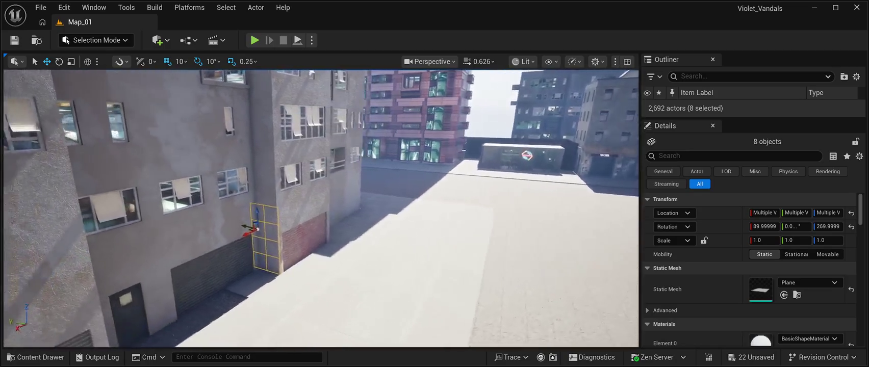
mouse_move(453, 198)
left_mouse_down()
mouse_move(508, 222)
mouse_move(496, 222)
left_mouse_up()
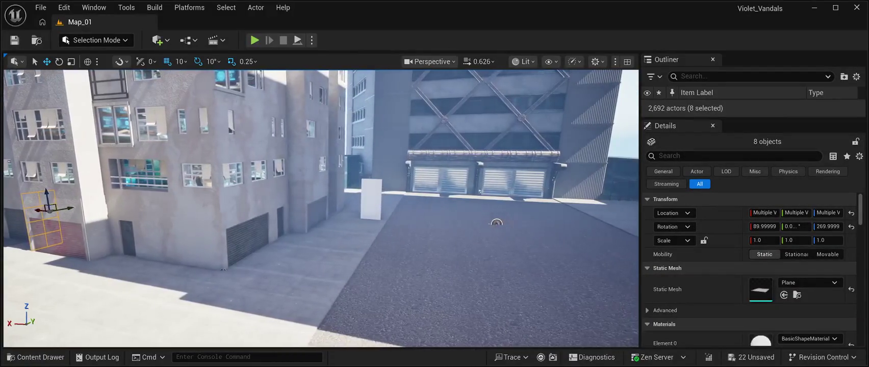
Step: Select the tiles of the white plane panel by the garage
left_click(371, 199)
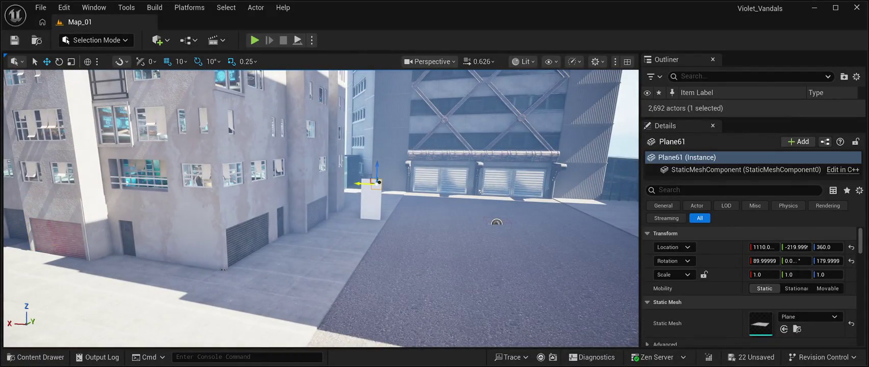
left_click(371, 185, "ctrl")
left_click(377, 193, "ctrl")
left_click(365, 198, "ctrl")
left_click(372, 205, "ctrl")
left_click(376, 213, "ctrl")
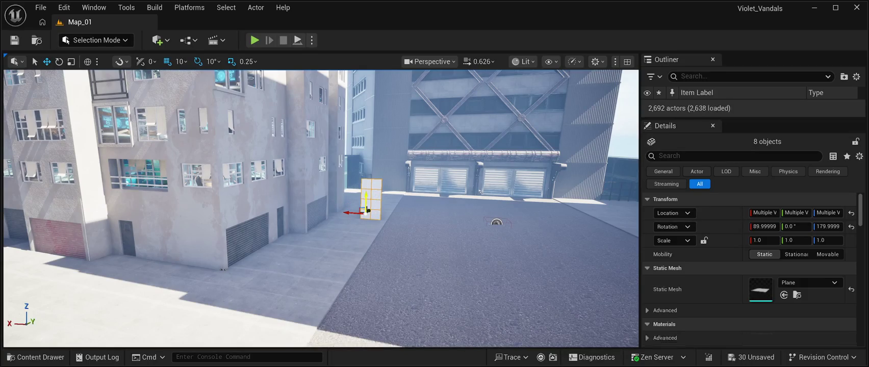
Step: Duplicate the selected panel and slide the copy left along the building front
left_click_drag(321, 209, 281, 203)
mouse_move(499, 210)
left_mouse_down()
mouse_move(176, 254)
mouse_move(153, 240)
mouse_move(316, 224)
mouse_move(278, 224)
left_mouse_up()
left_click_drag(449, 234, 128, 225)
Step: Rotate the copied panel 90° on Z and fit it flush against the wall beside the door
left_click_drag(321, 210, 255, 209)
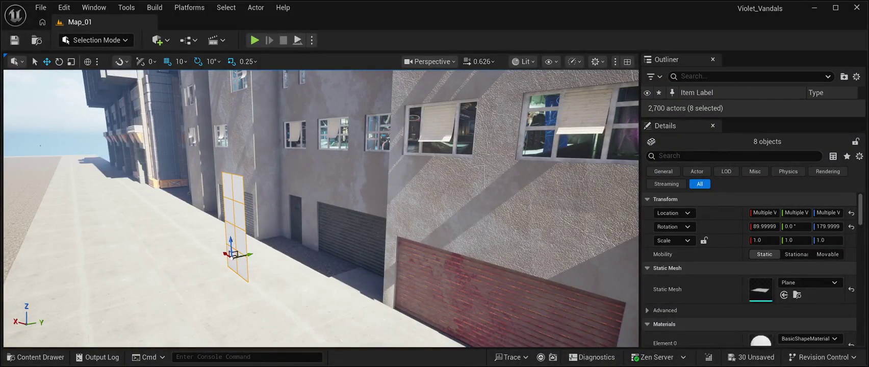
key("e")
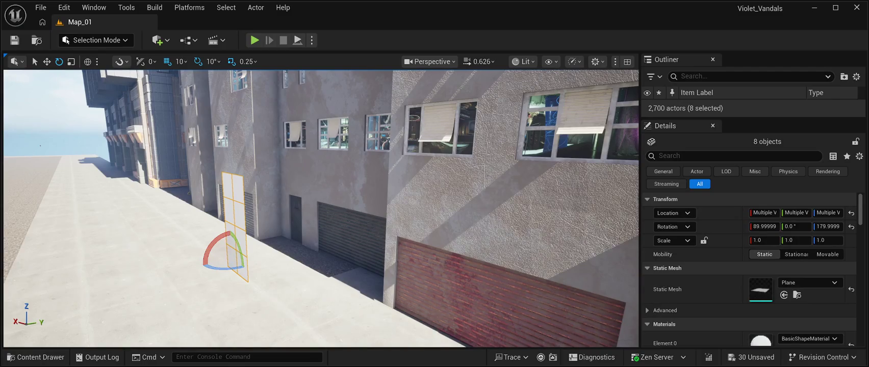
mouse_move(225, 267)
left_mouse_down()
mouse_move(212, 257)
mouse_move(192, 270)
left_mouse_up()
key("w")
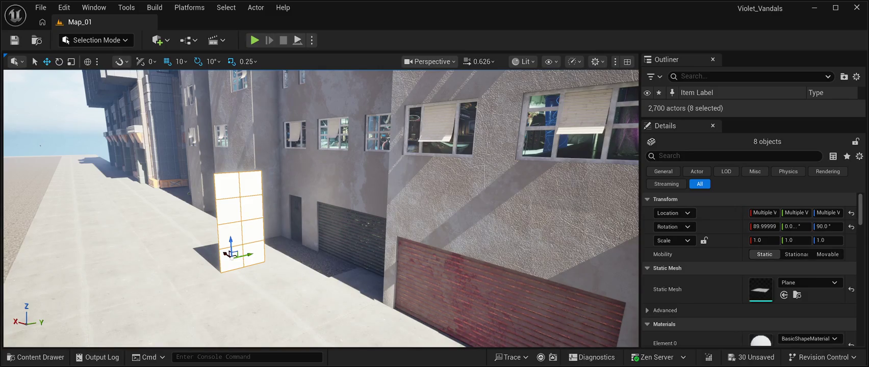
left_click_drag(250, 254, 298, 242)
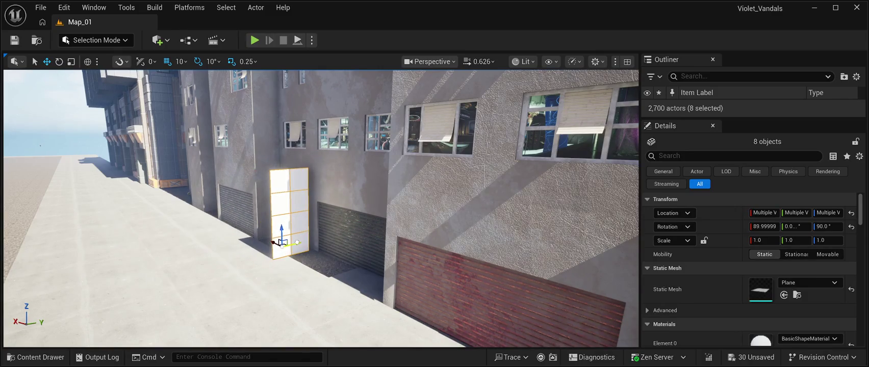
left_click_drag(260, 227, 243, 207)
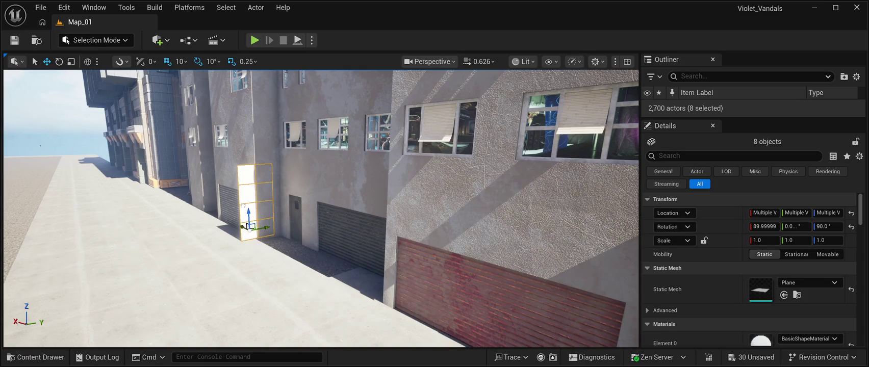
left_click_drag(267, 228, 281, 227)
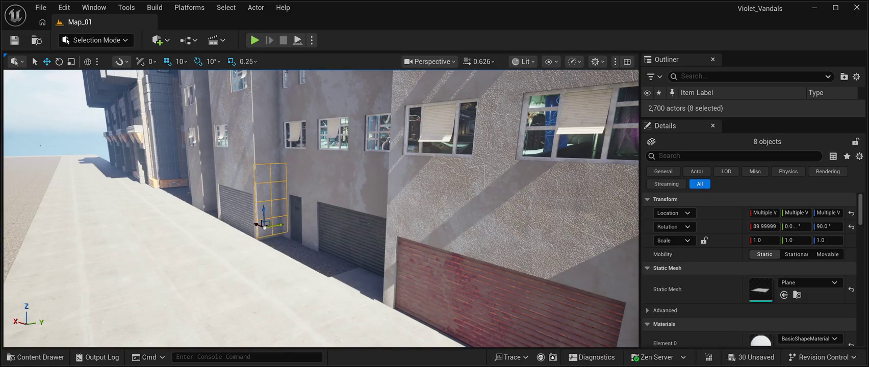
key("f")
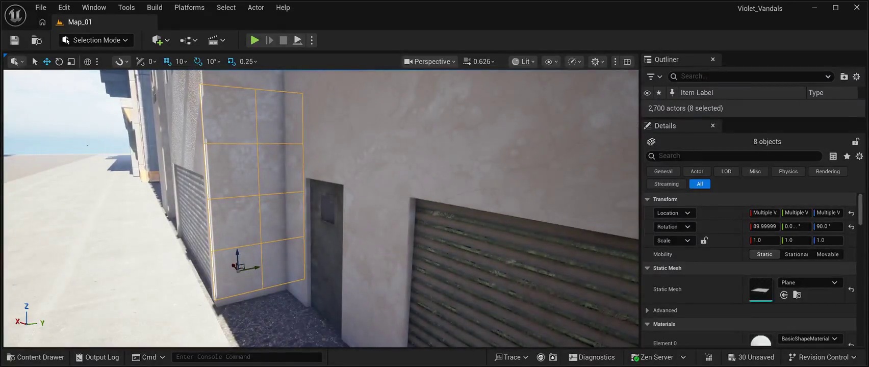